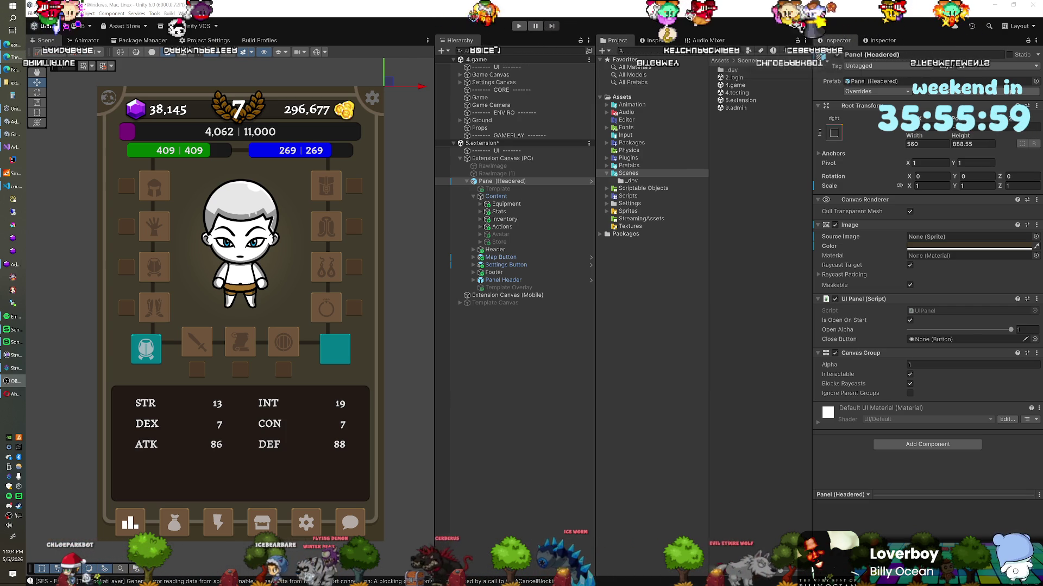
Step: Select Panel (Headered) and inspect the Panel Header's components, then collapse its children
key("XF86AudioNext")
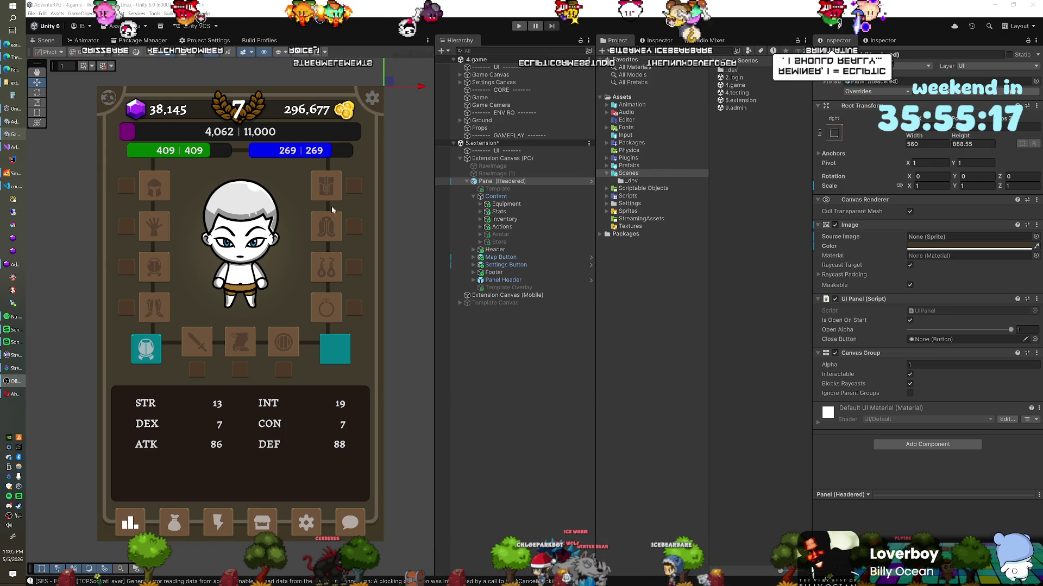
left_click(474, 183)
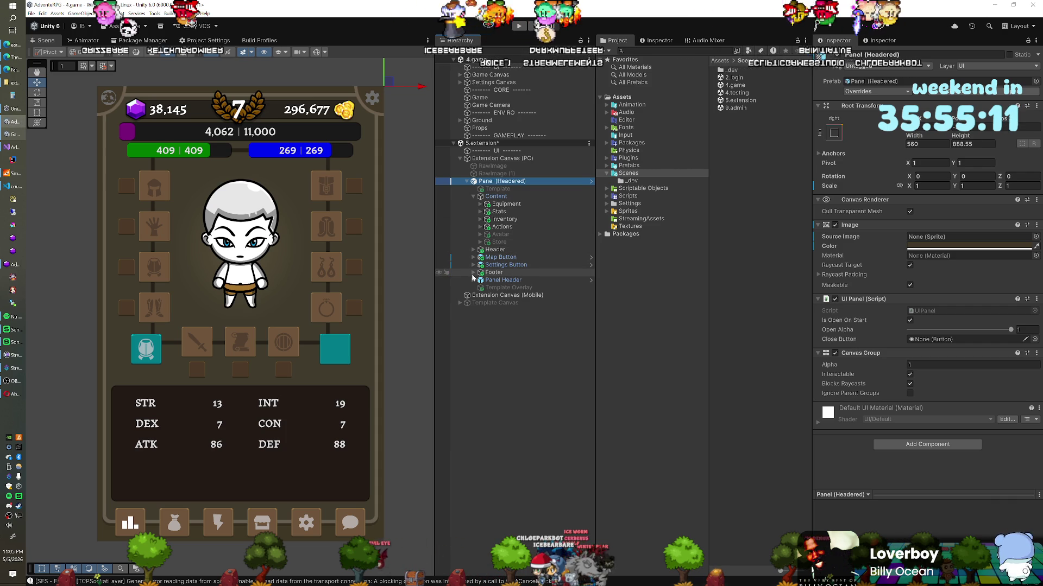
left_click(491, 281)
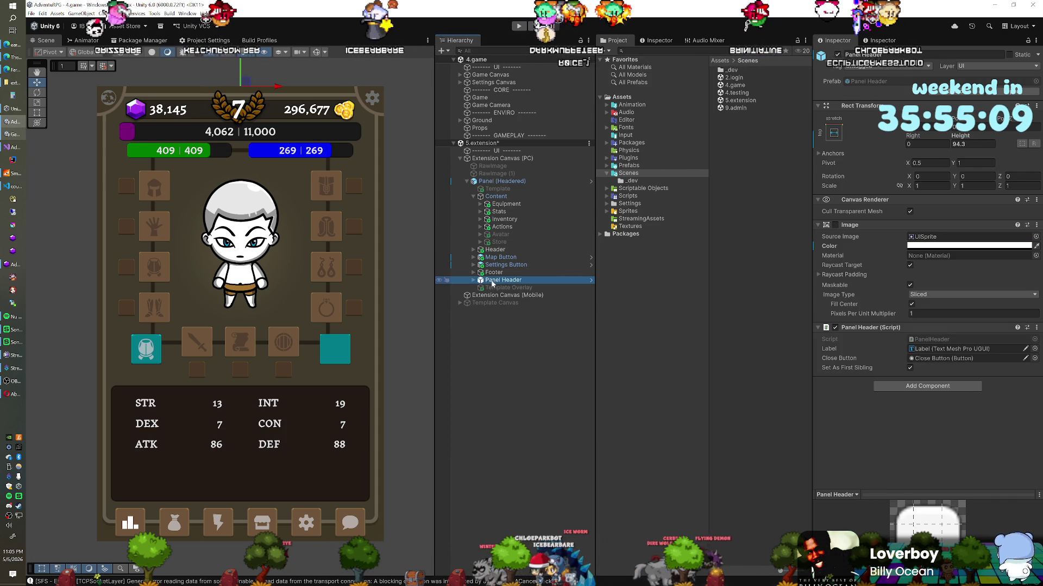
left_click(839, 58)
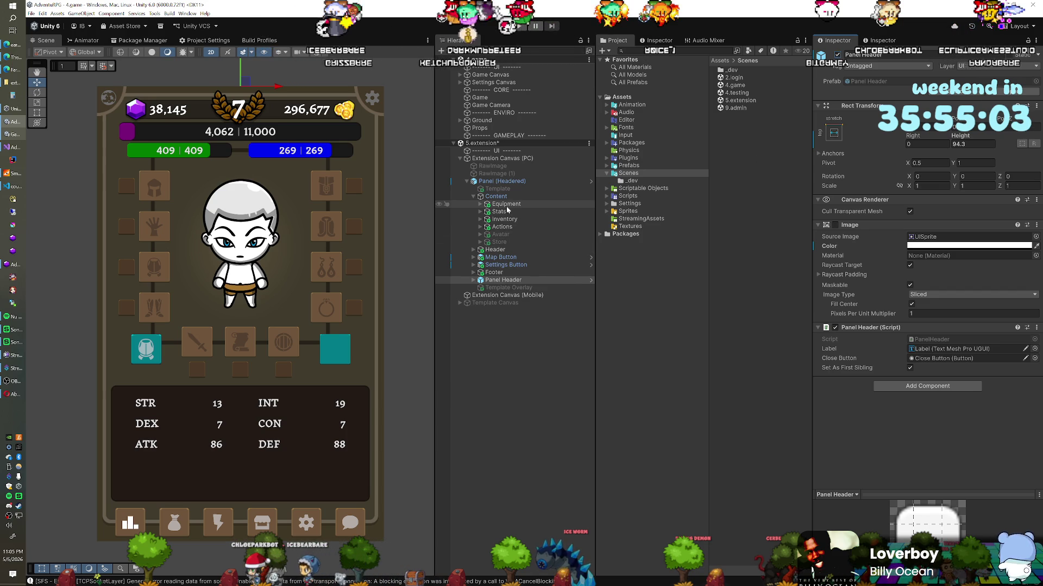
left_click(474, 281)
Step: Check the Footer's six toggles, then make the Store panel active to show its item grid
left_click(473, 273)
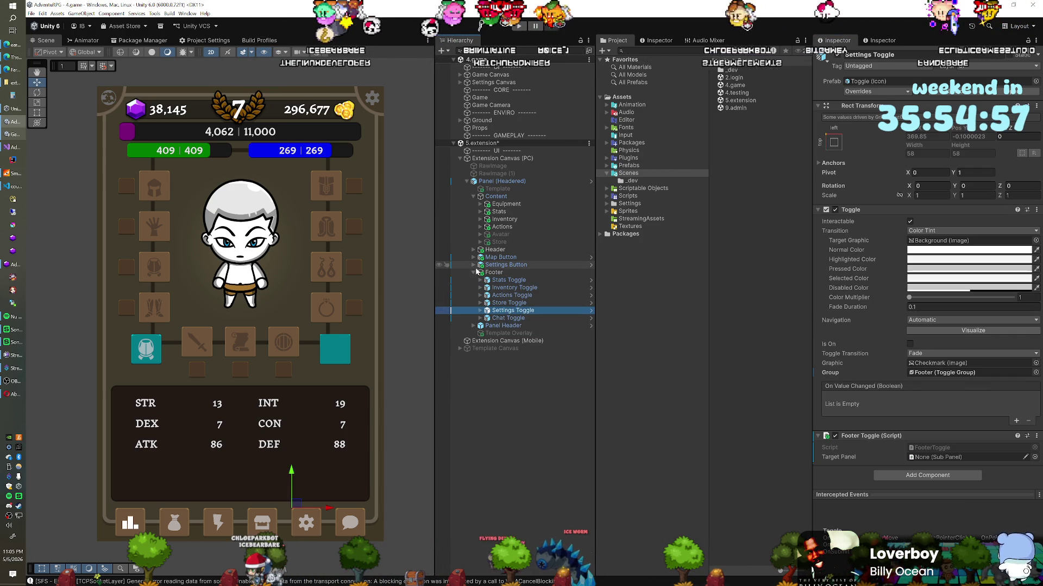
left_click(474, 273)
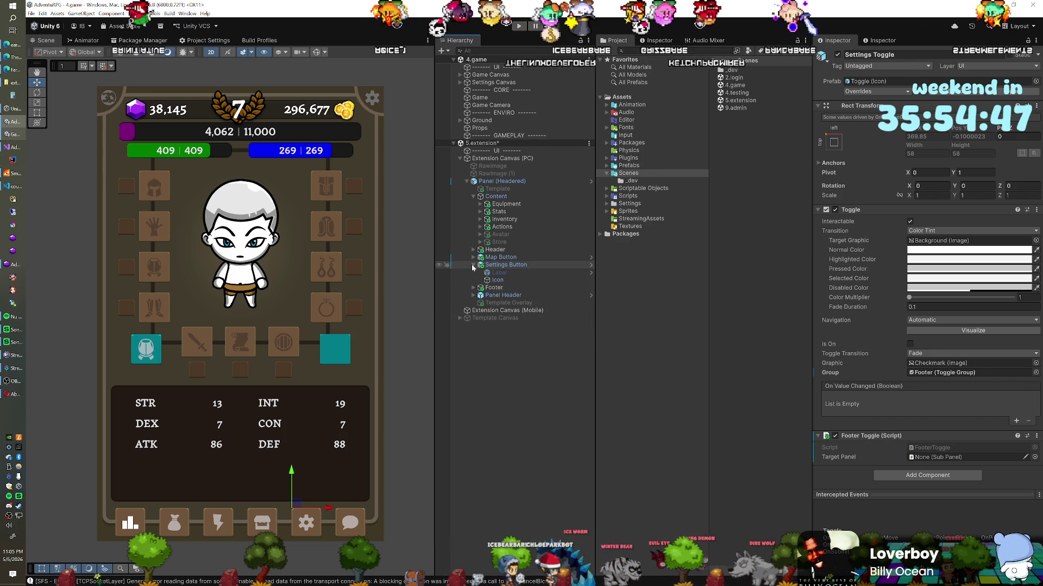
left_click(473, 280)
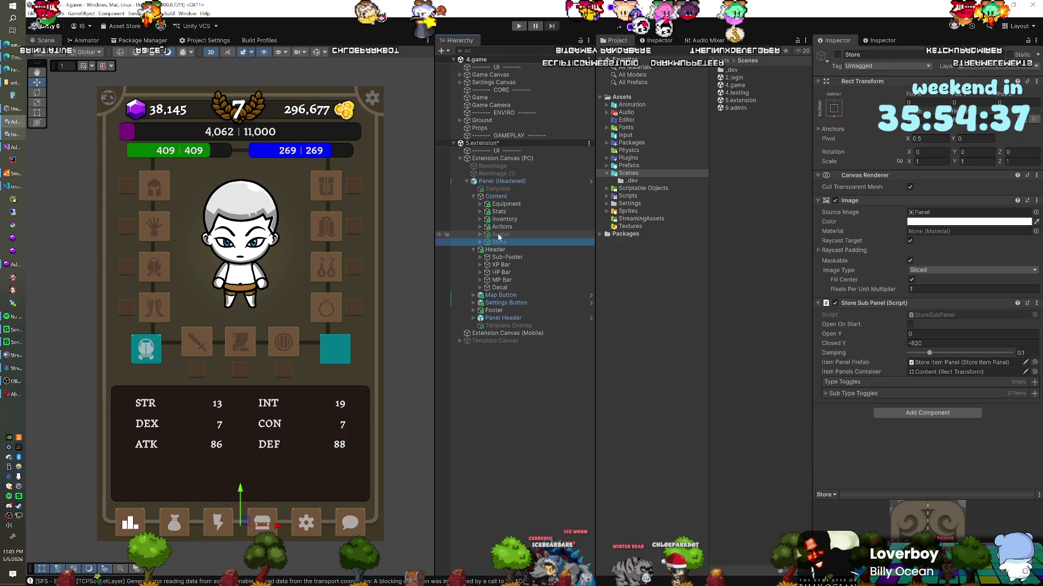
left_click(838, 55)
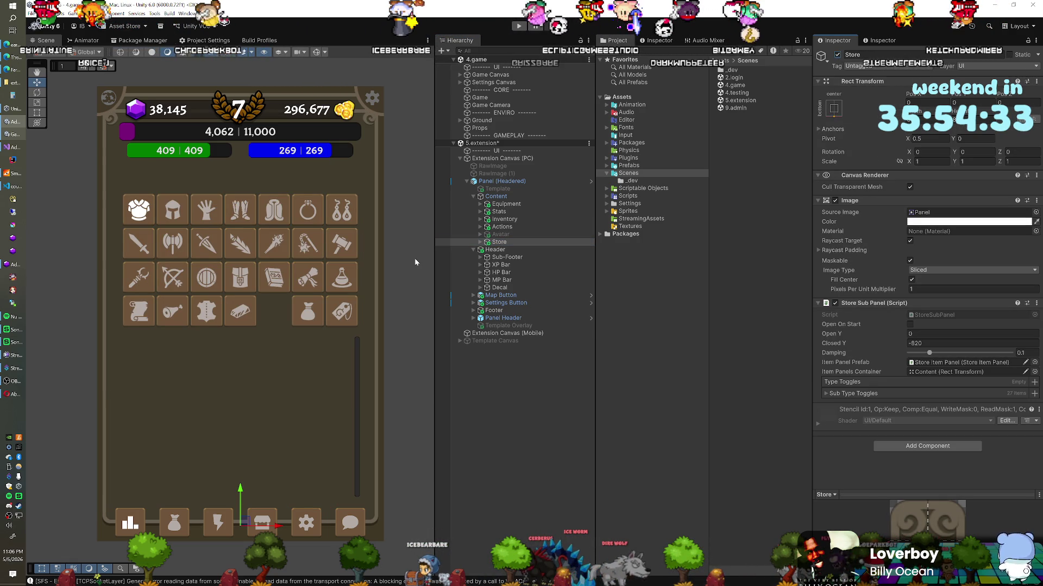
Step: Duplicate the Store sub-panel under Content and name the copy 'Faarm'
left_click(511, 243)
key("ctrl+d")
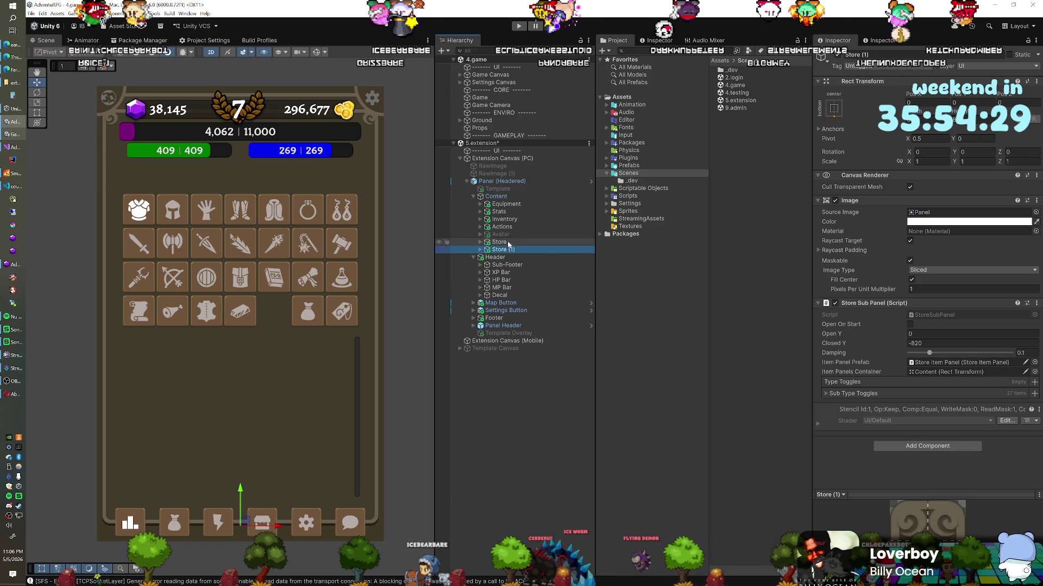
type("Faarm")
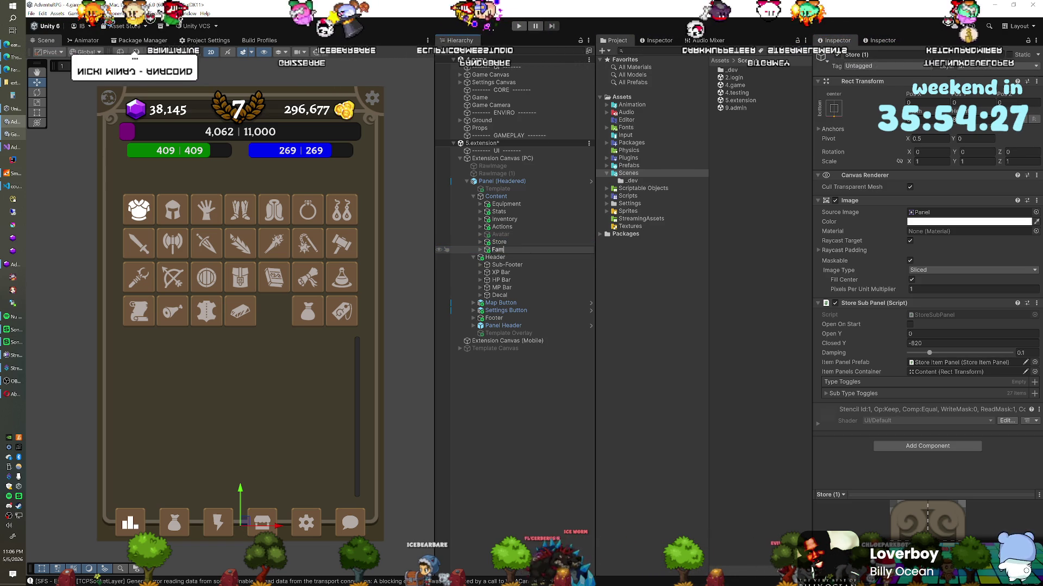
key("Return")
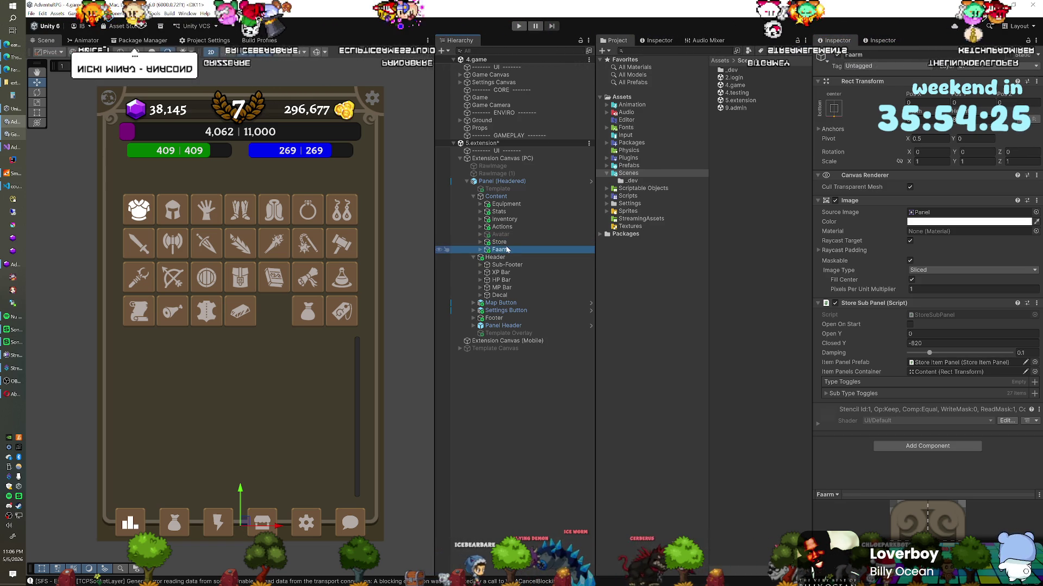
left_click(500, 249)
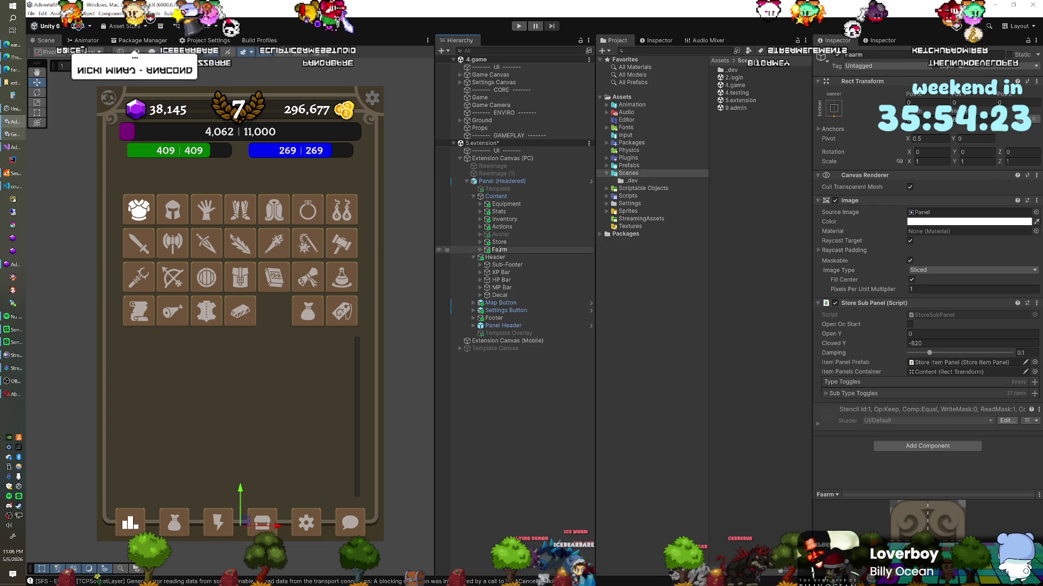
Step: Correct the copy's name from 'Faarm' to 'Farm' and show its child objects
key("BackSpace")
key("Return")
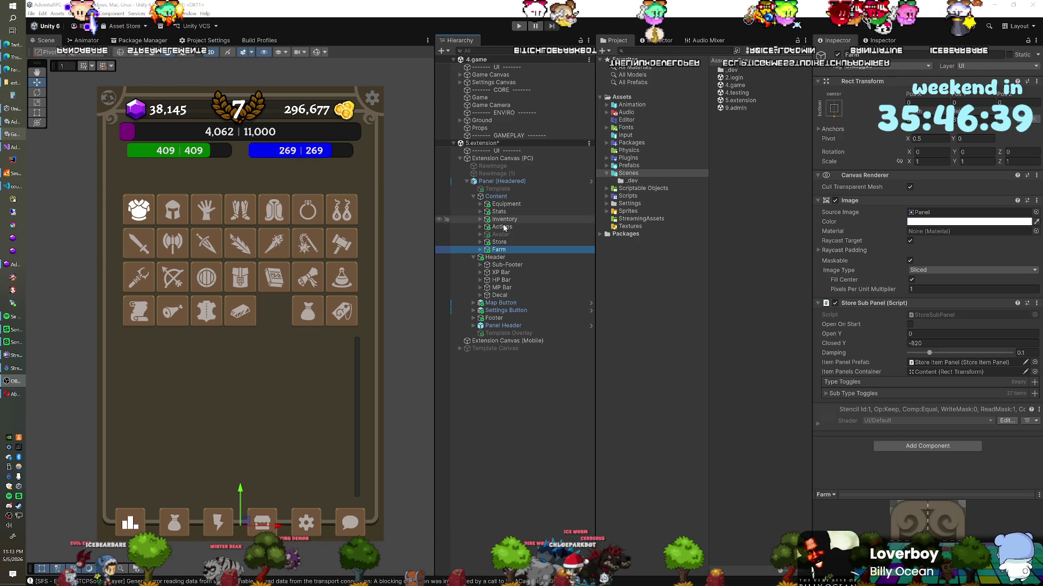
left_click(480, 253)
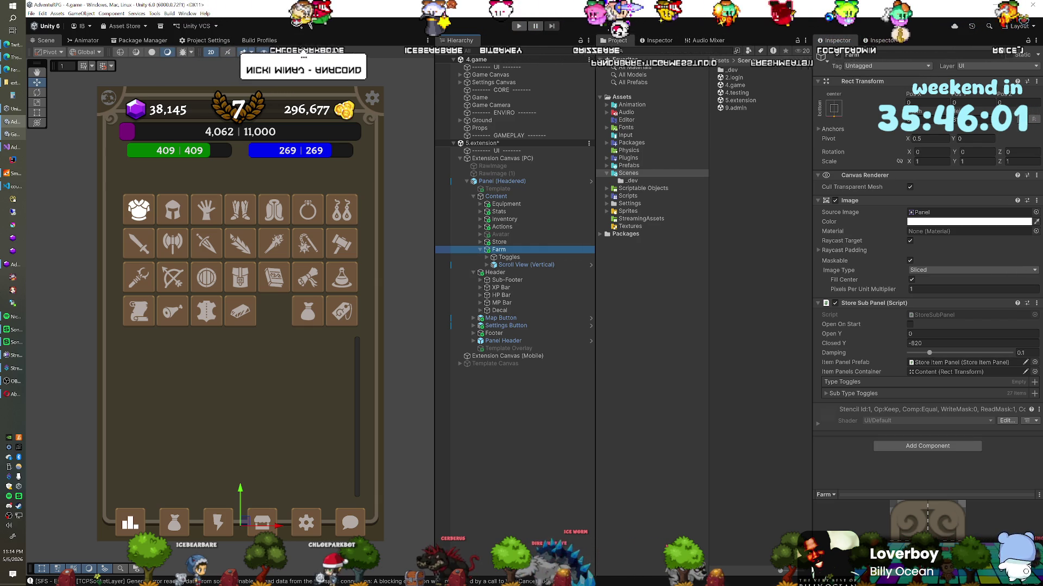
Step: Bring the Spotify window playing the 'Moira's Got Moves' playlist to the front
key("alt+Tab")
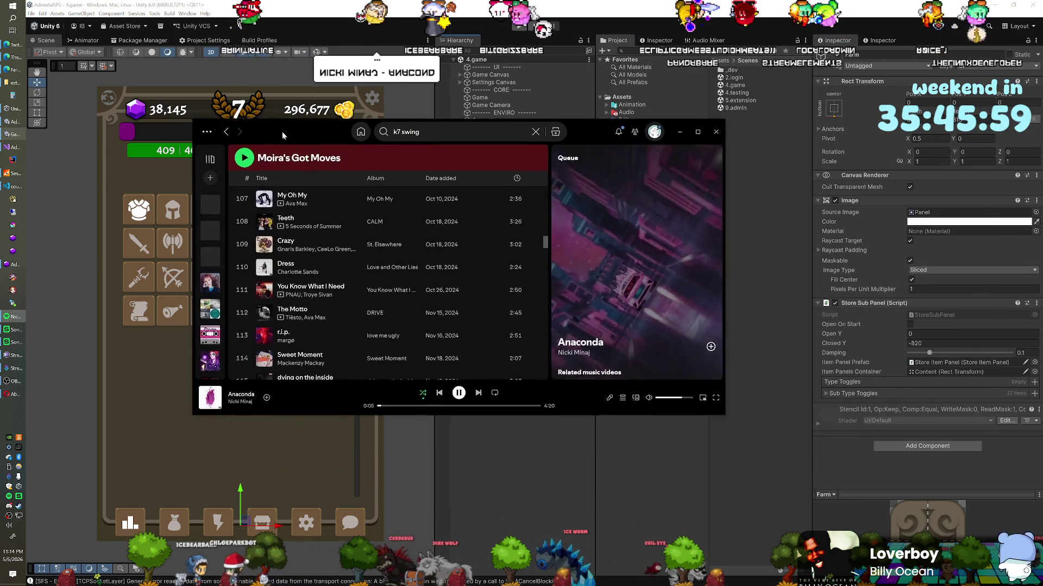
left_click(330, 393)
left_click(331, 393)
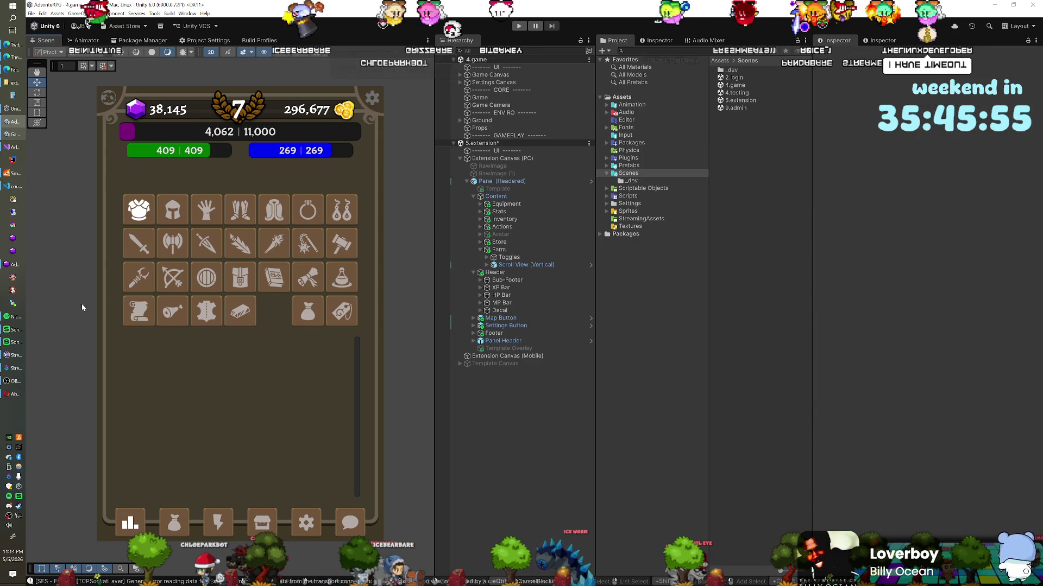
left_click(12, 322)
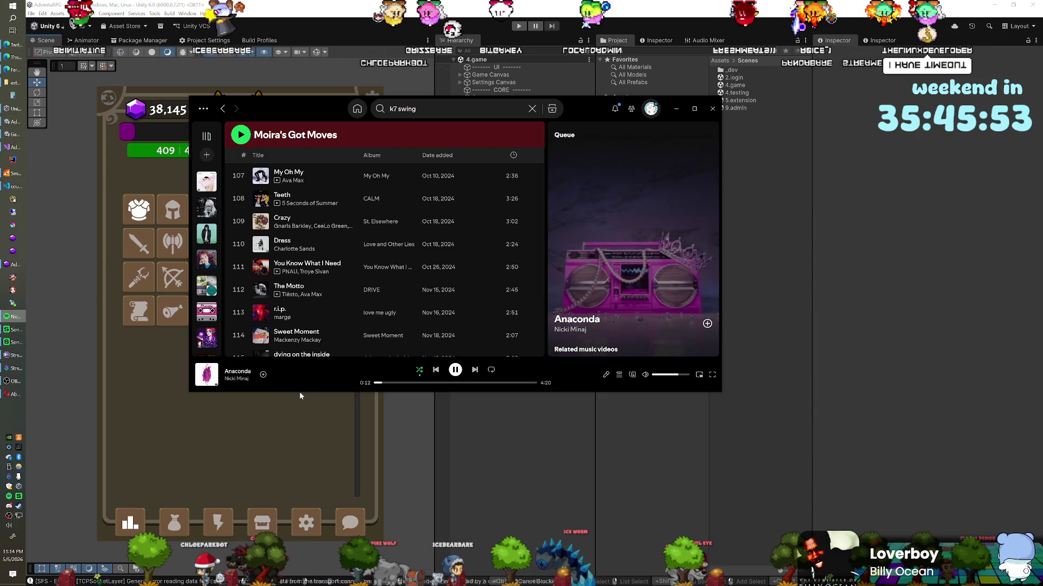
left_click_drag(299, 392, 300, 502)
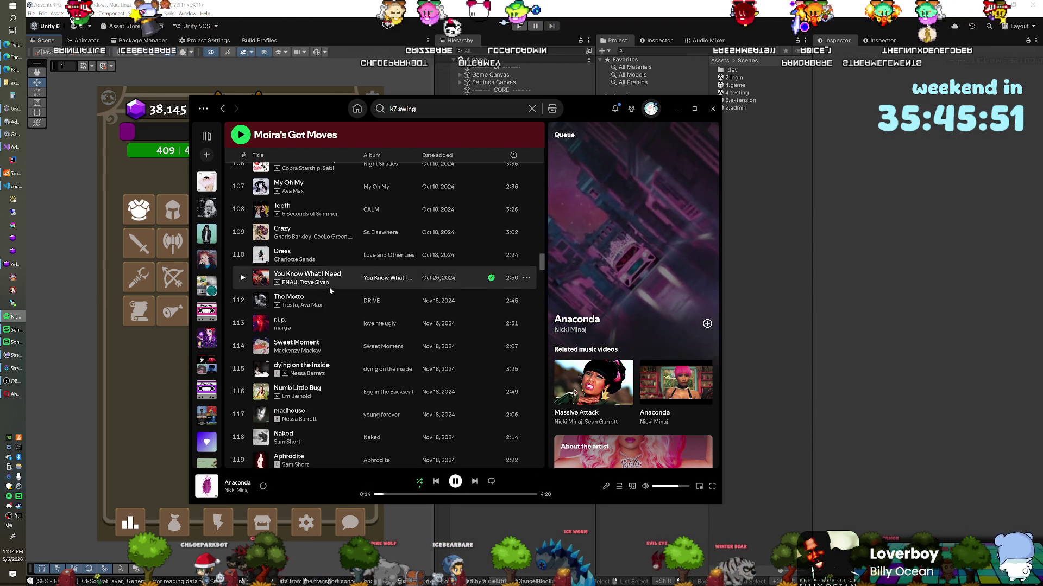
scroll(329, 287, "down", 4)
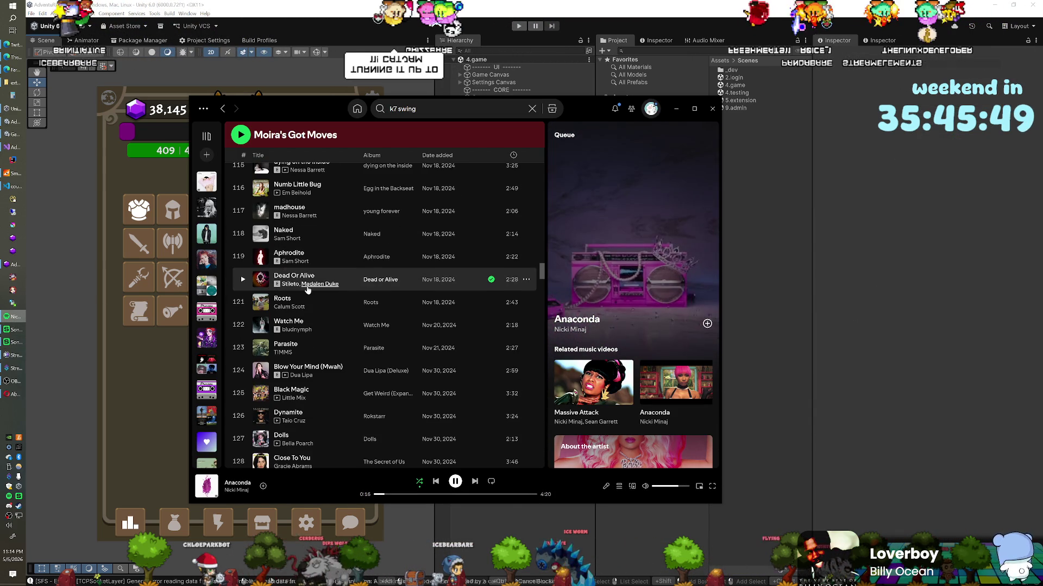
scroll(307, 290, "down", 1)
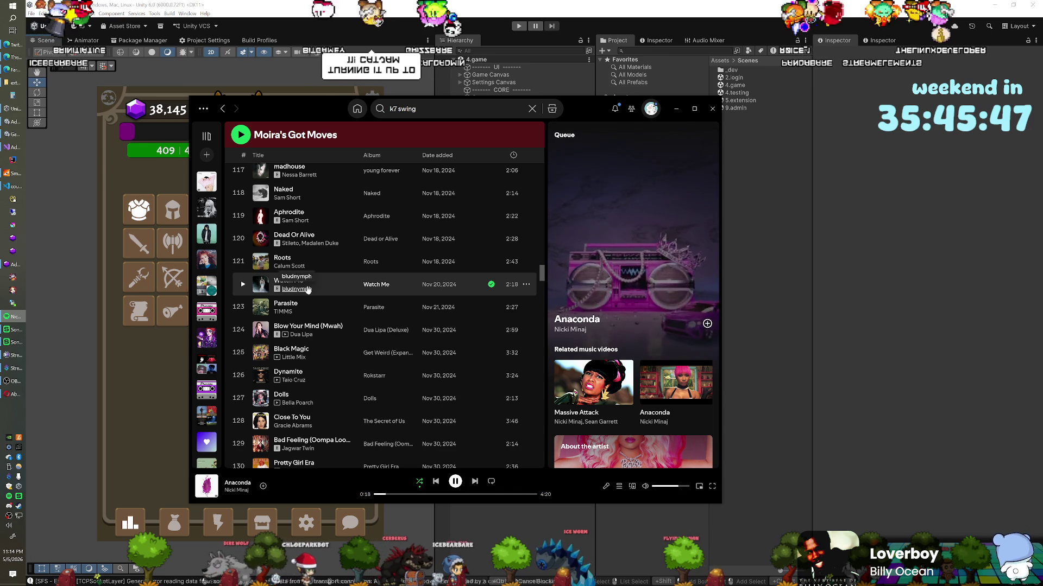
scroll(299, 275, "up", 2)
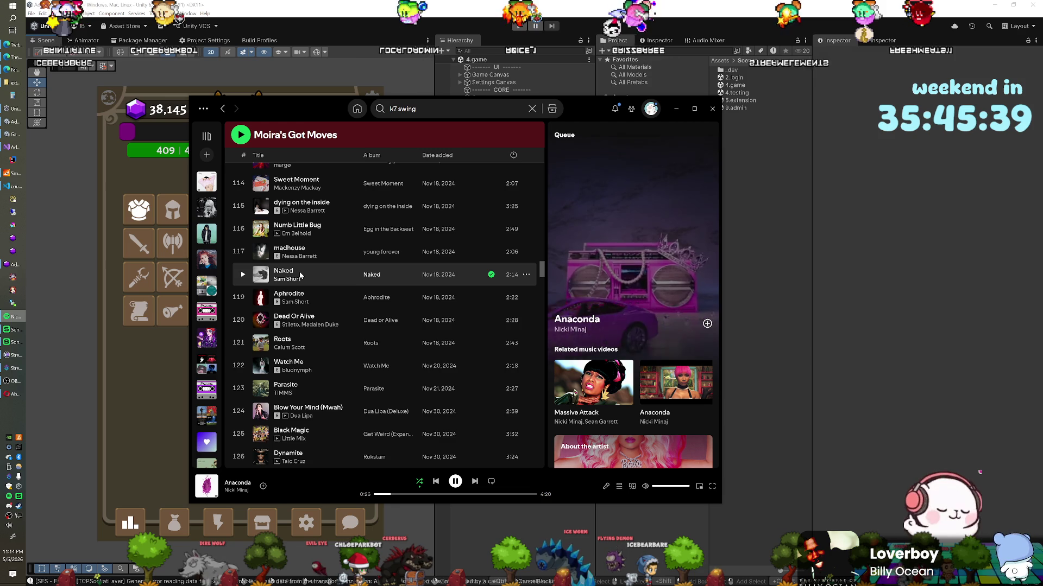
scroll(301, 276, "down", 2)
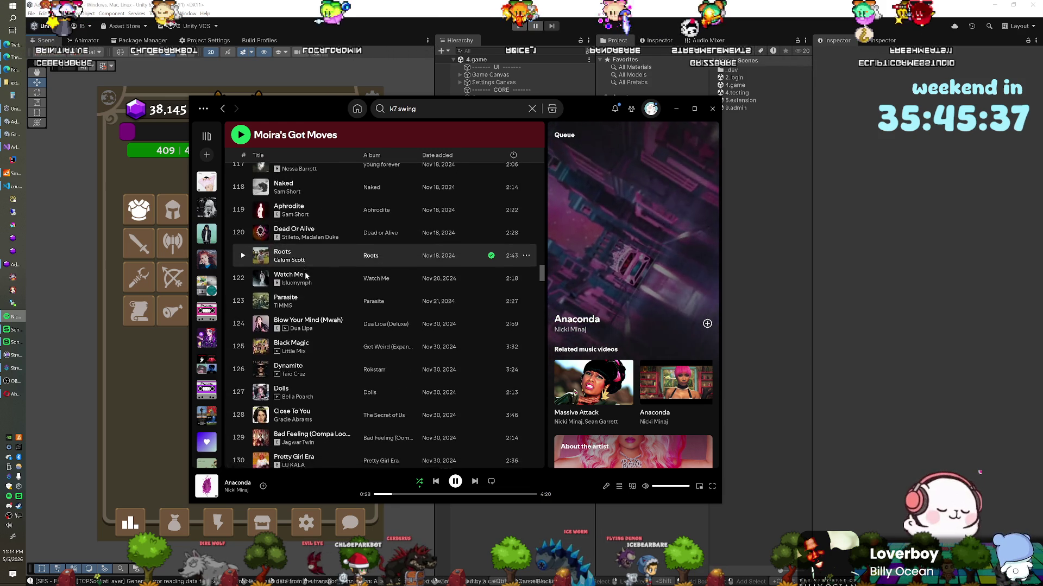
scroll(305, 275, "down", 2)
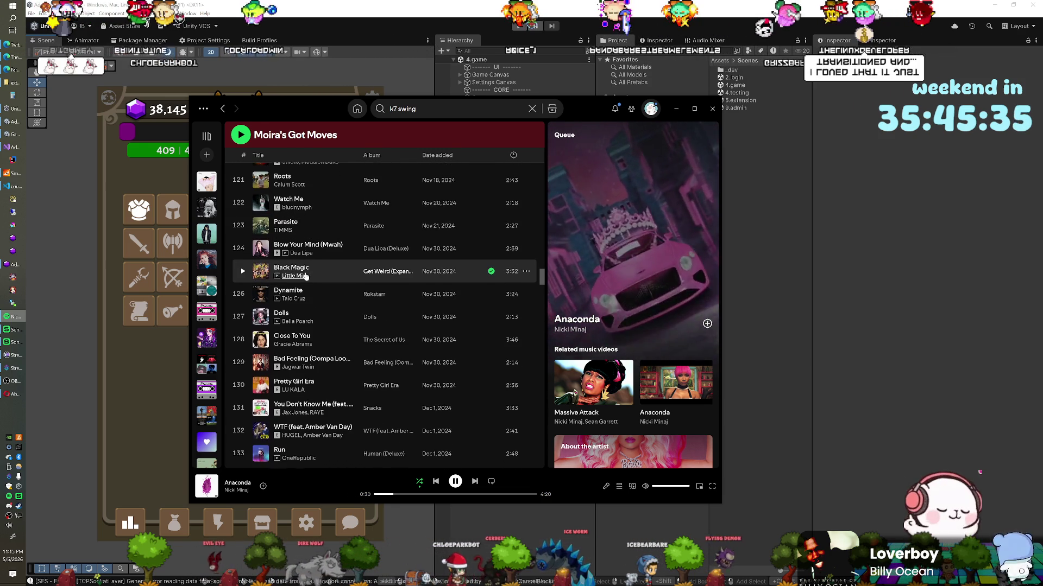
scroll(306, 276, "down", 1)
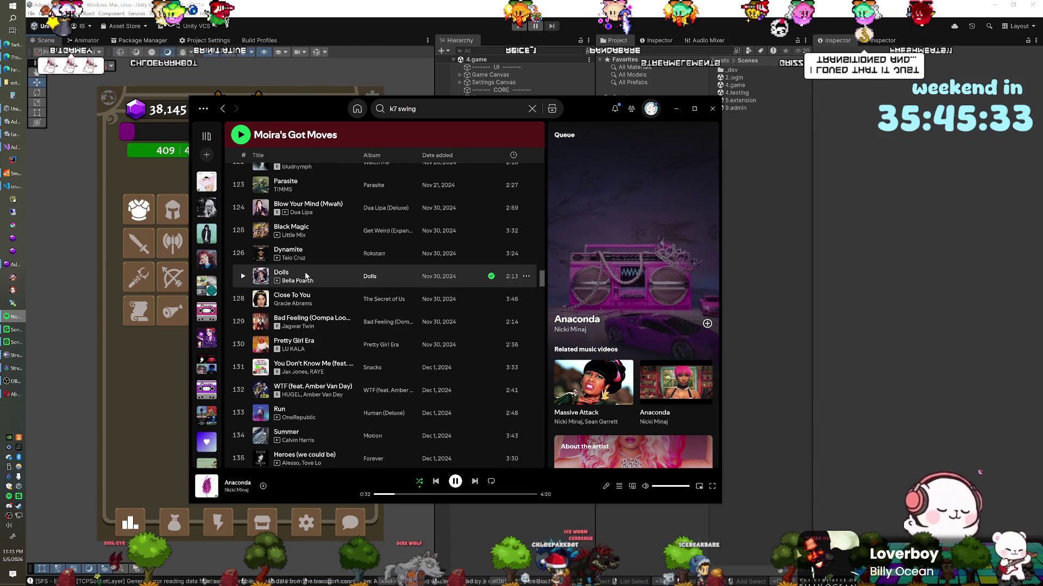
scroll(306, 276, "down", 1)
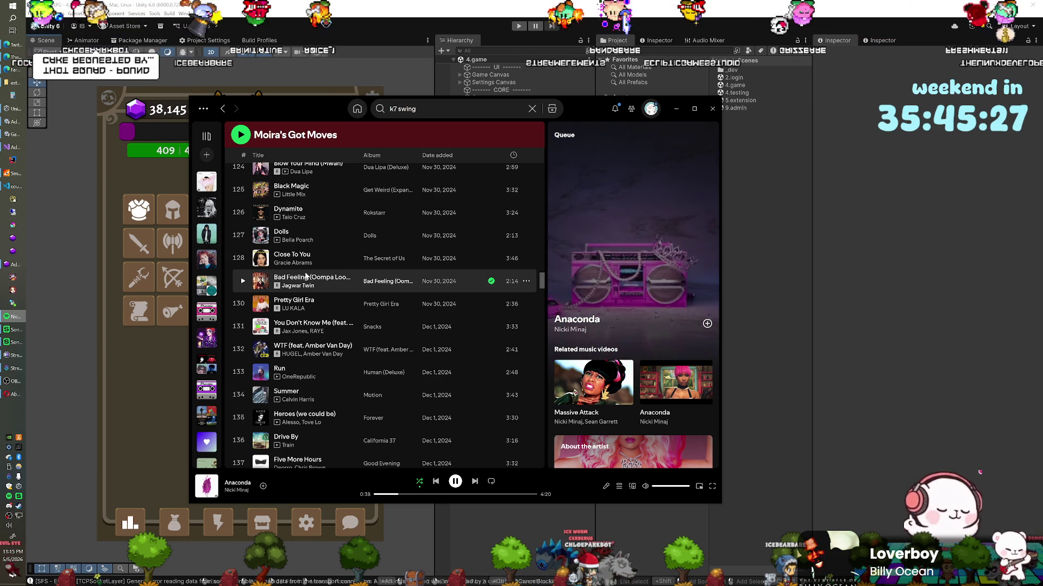
scroll(306, 276, "down", 1)
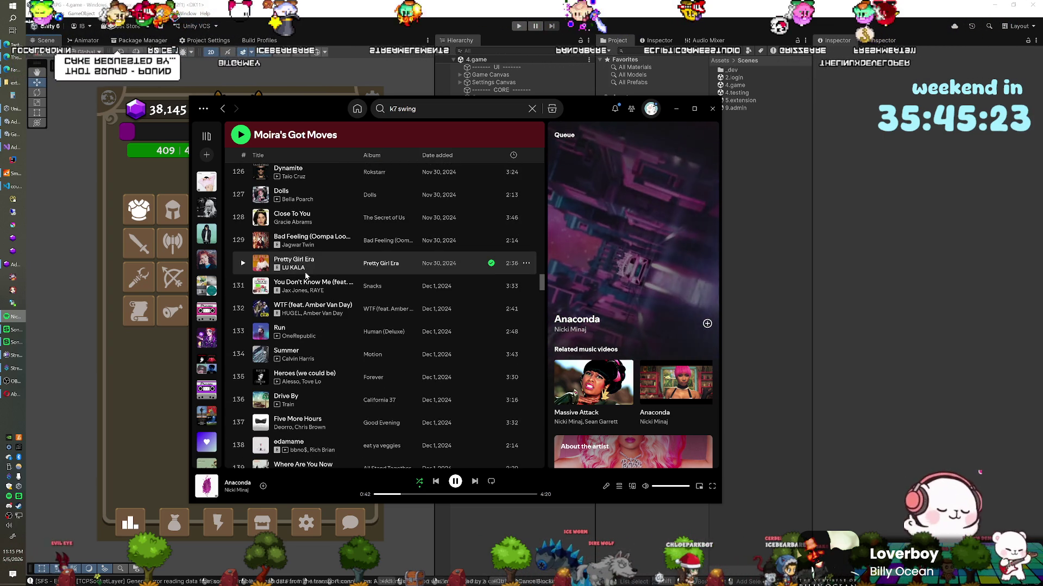
scroll(305, 275, "down", 1)
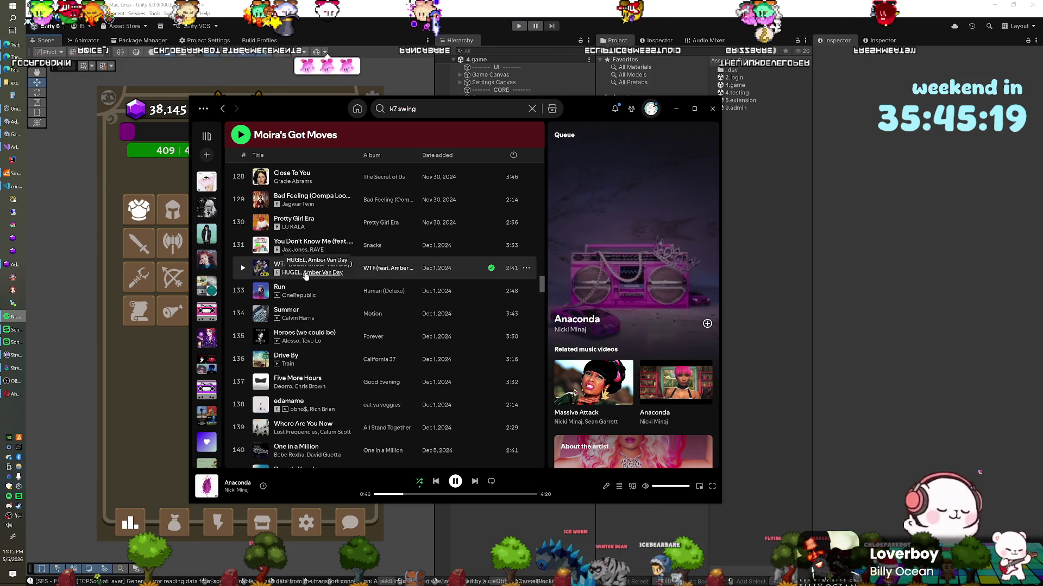
scroll(295, 282, "down", 2)
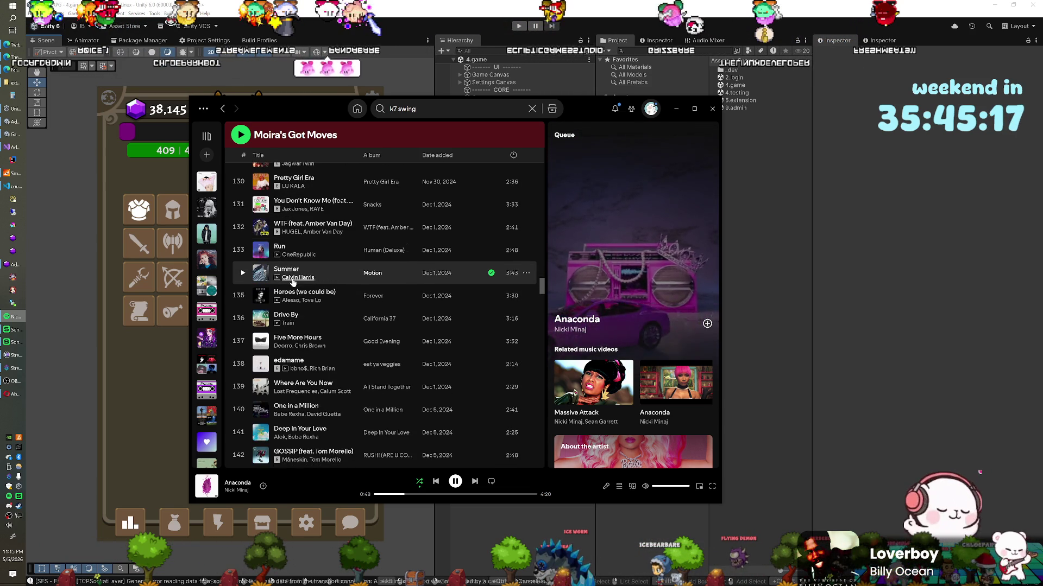
scroll(298, 277, "down", 3)
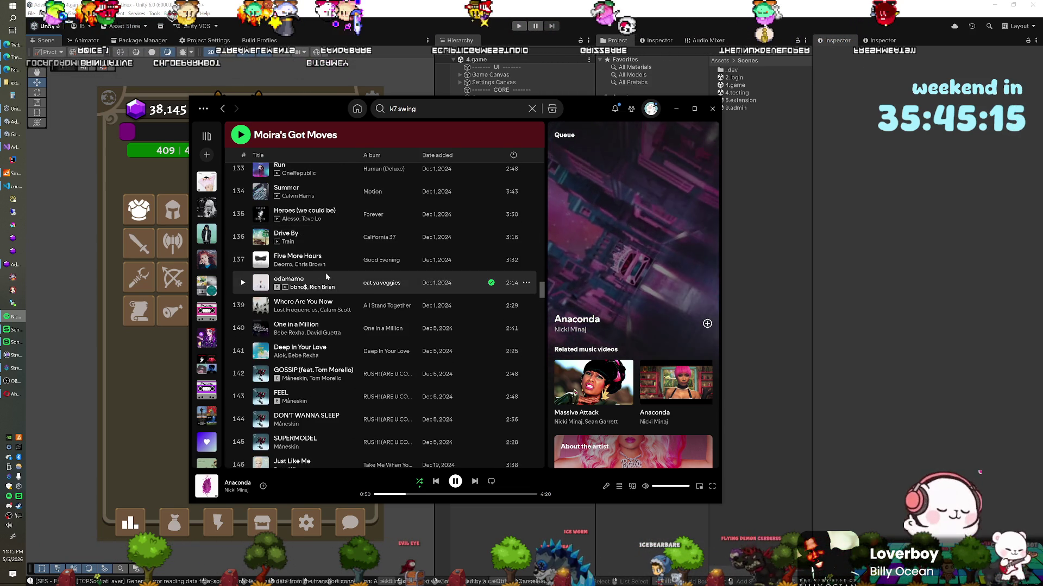
scroll(334, 275, "down", 3)
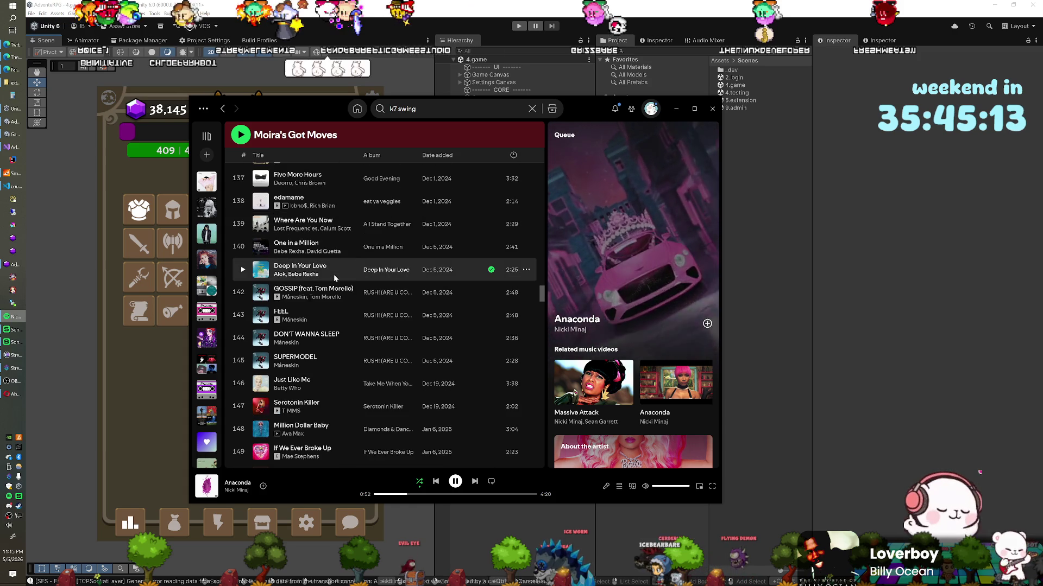
scroll(333, 274, "down", 2)
scroll(335, 275, "down", 1)
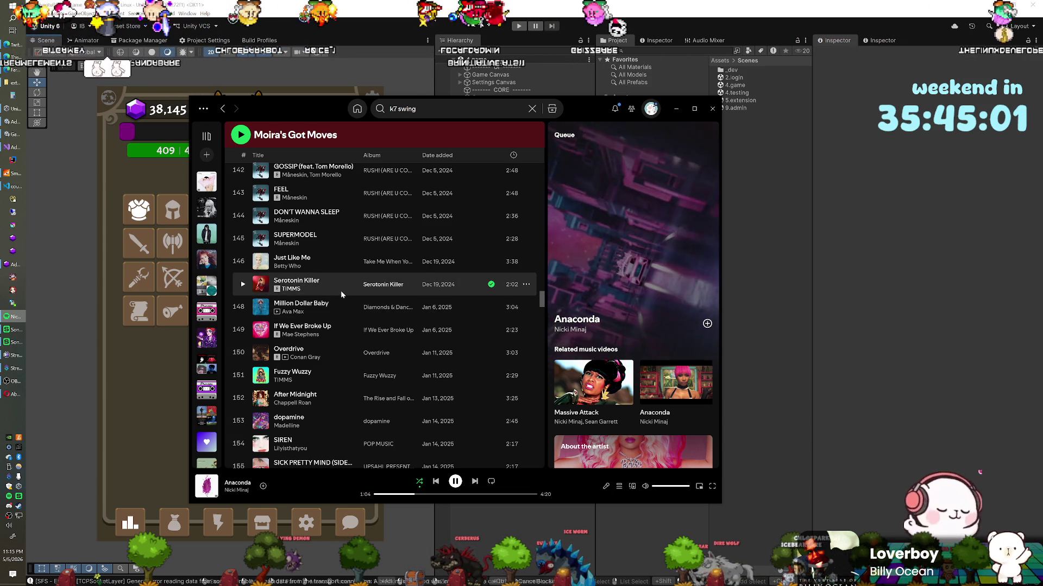
scroll(341, 291, "down", 2)
scroll(341, 294, "down", 3)
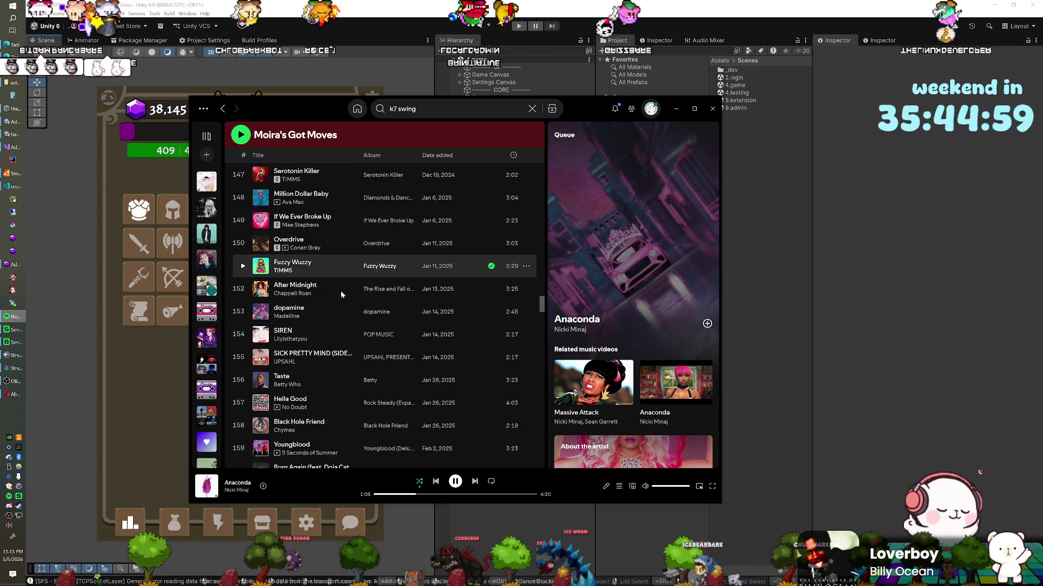
scroll(341, 291, "down", 3)
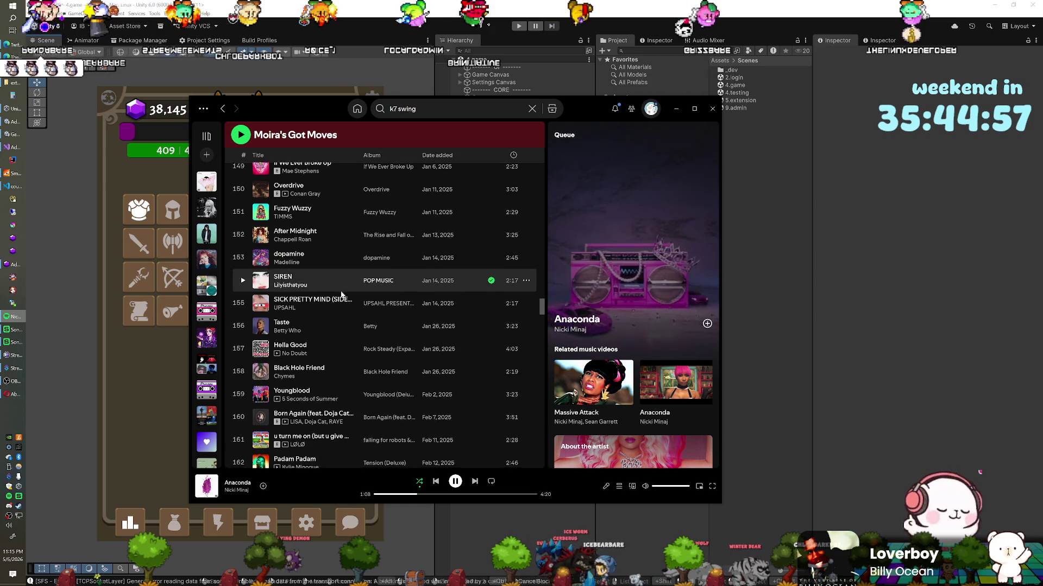
scroll(341, 295, "down", 2)
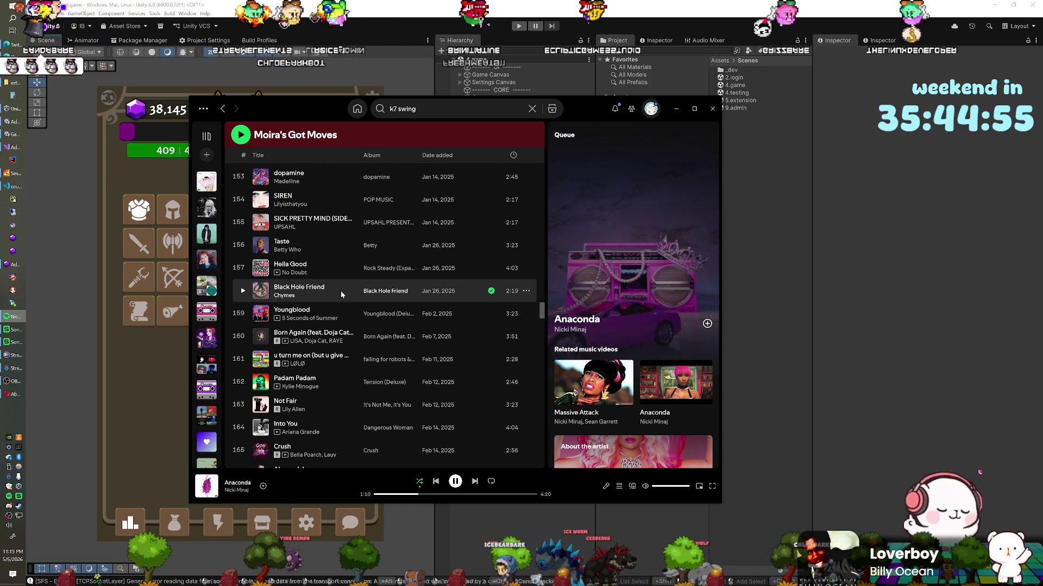
scroll(341, 295, "down", 3)
scroll(341, 295, "down", 3)
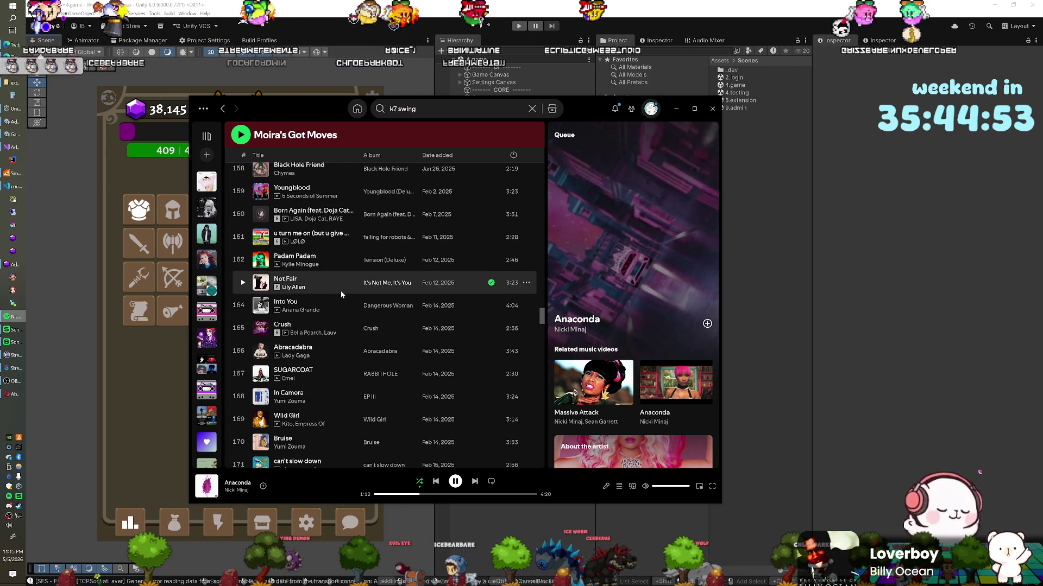
scroll(341, 294, "down", 3)
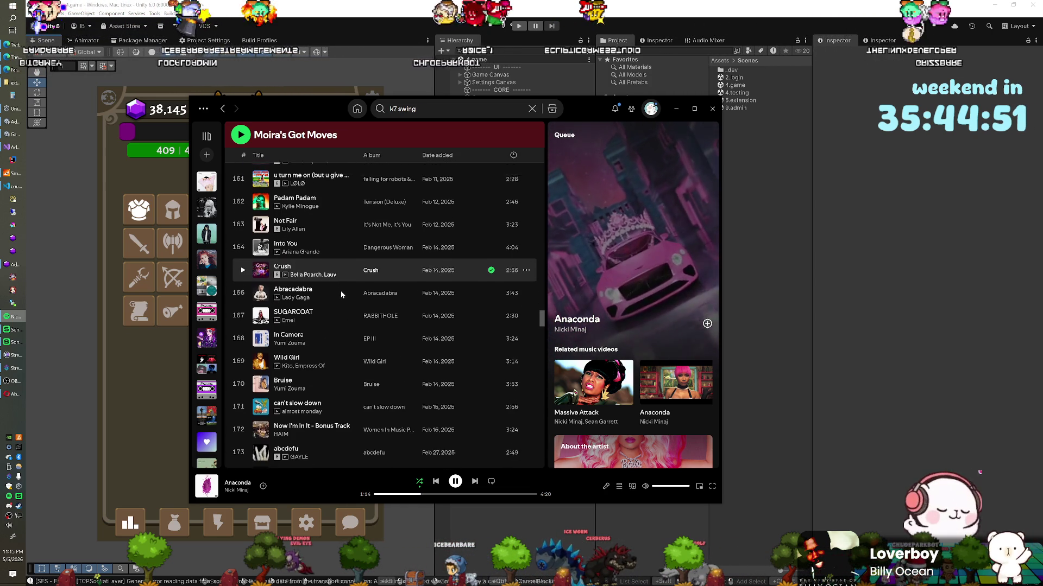
scroll(341, 295, "down", 3)
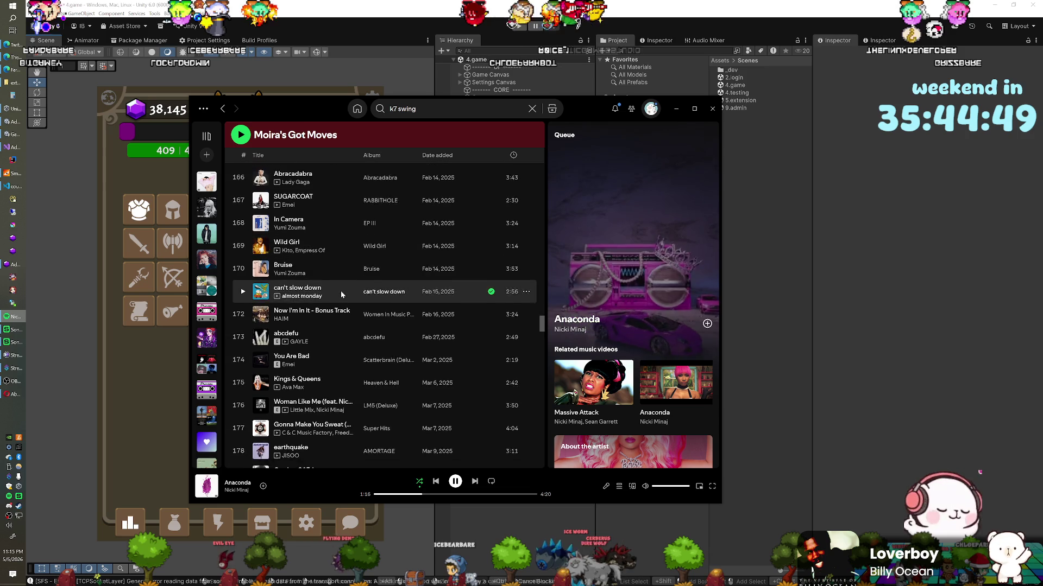
scroll(341, 291, "down", 2)
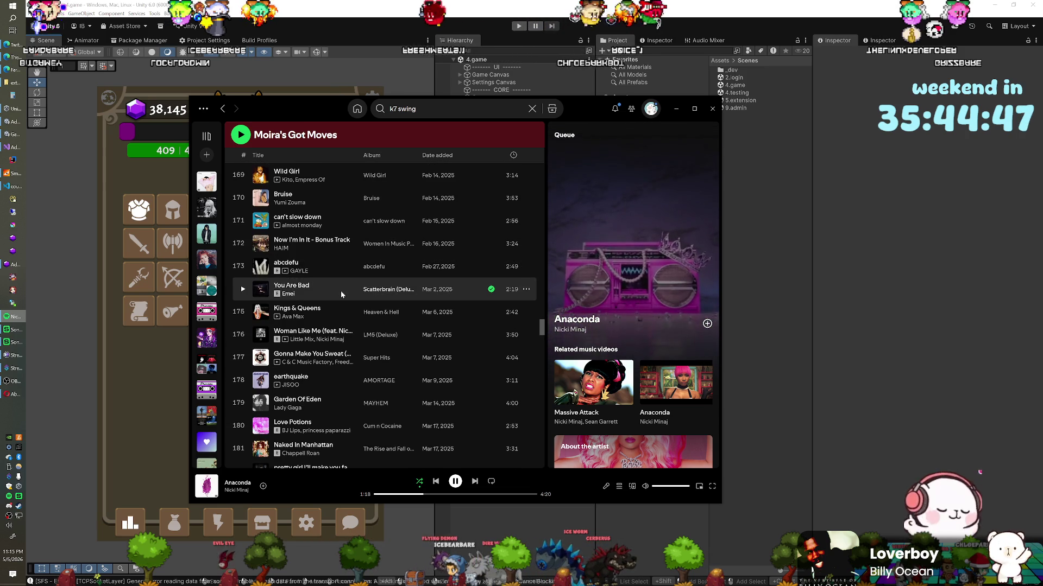
scroll(341, 291, "down", 2)
scroll(341, 293, "down", 4)
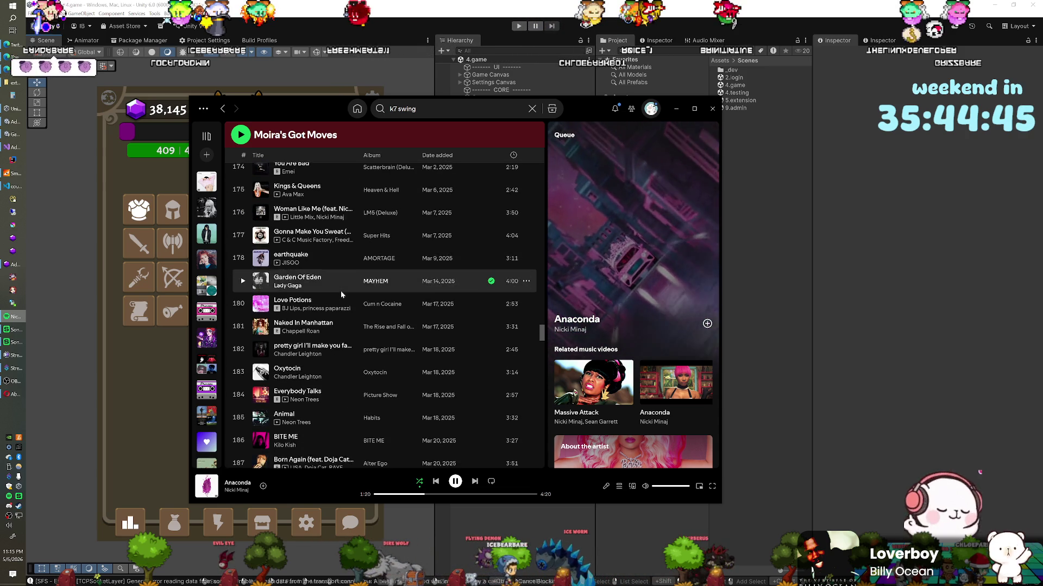
scroll(341, 295, "down", 3)
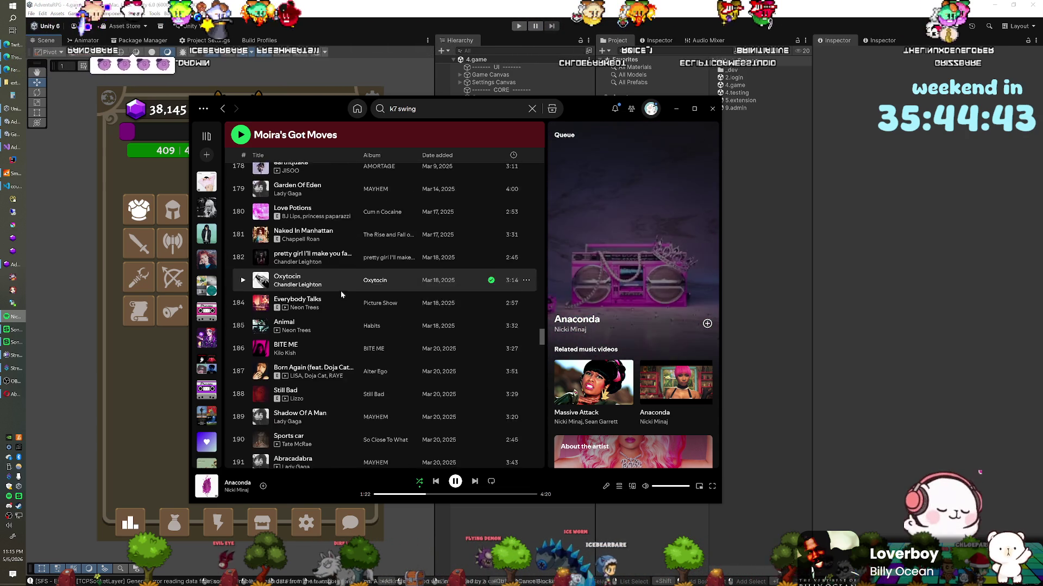
scroll(340, 291, "down", 1)
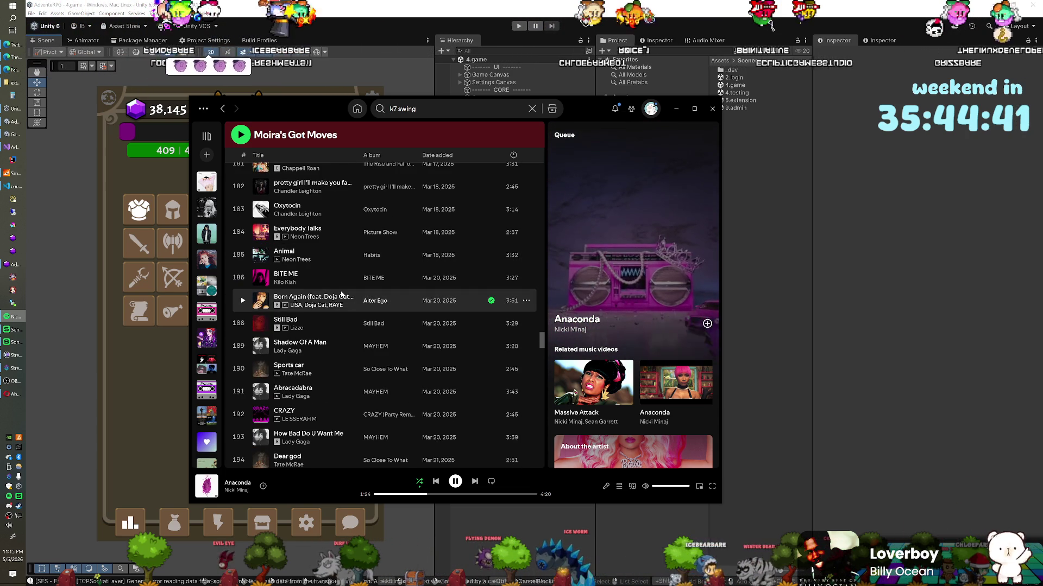
scroll(341, 293, "down", 1)
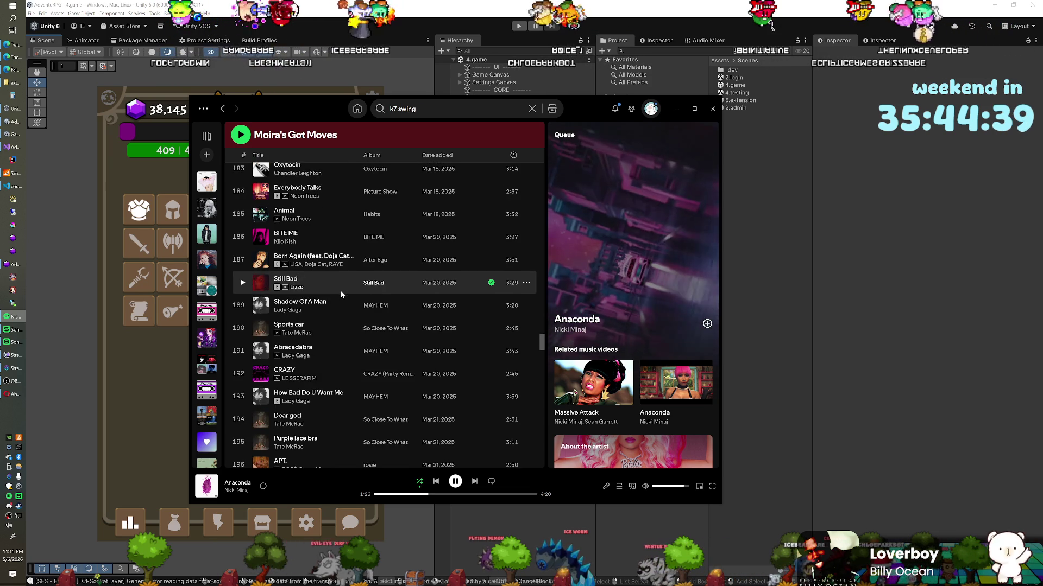
scroll(341, 291, "down", 2)
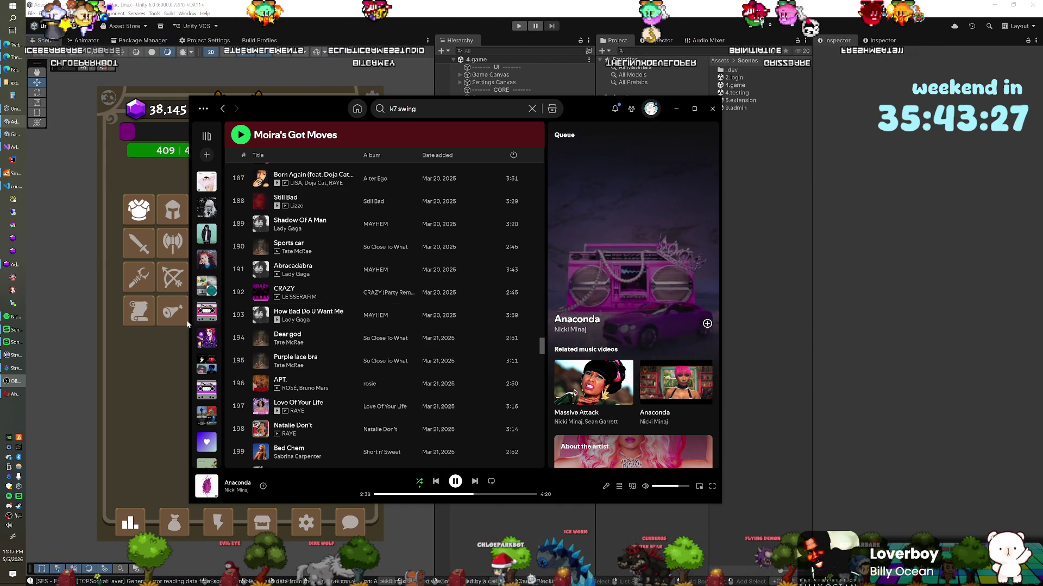
scroll(330, 313, "down", 3)
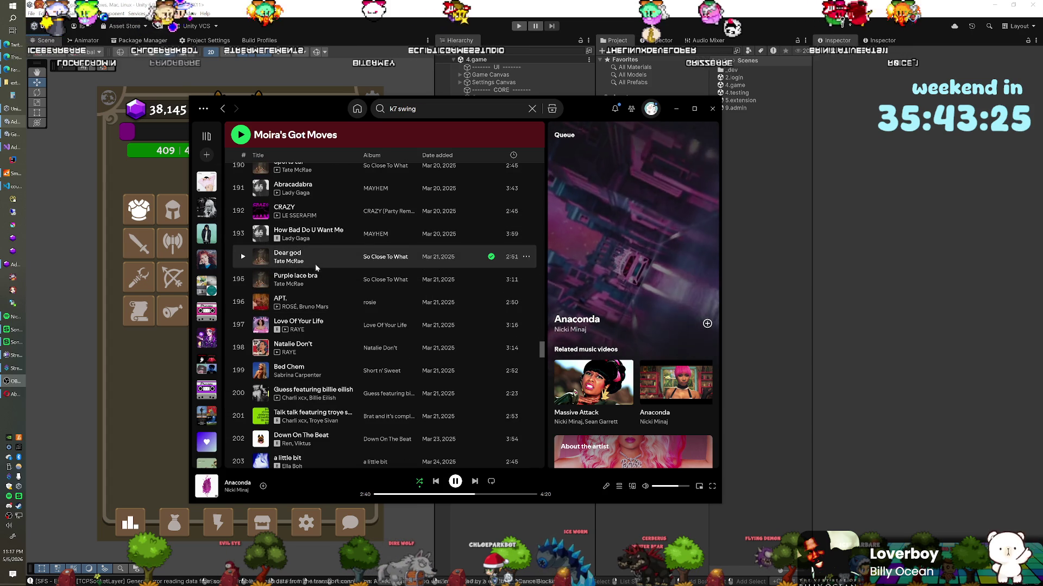
Step: Scroll the playlist from around track 190 down to about track 258
scroll(322, 265, "down", 6)
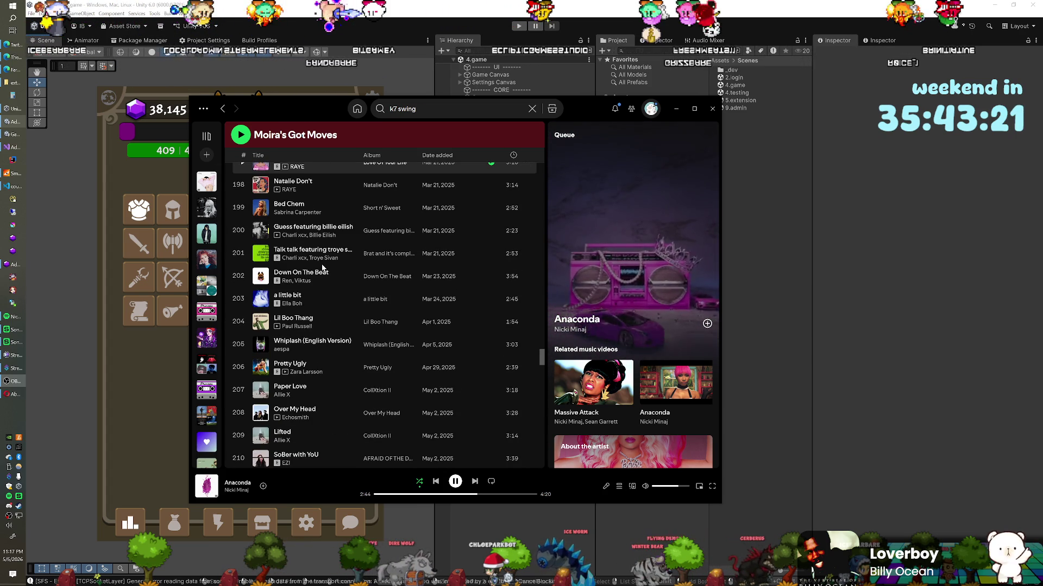
scroll(322, 268, "down", 3)
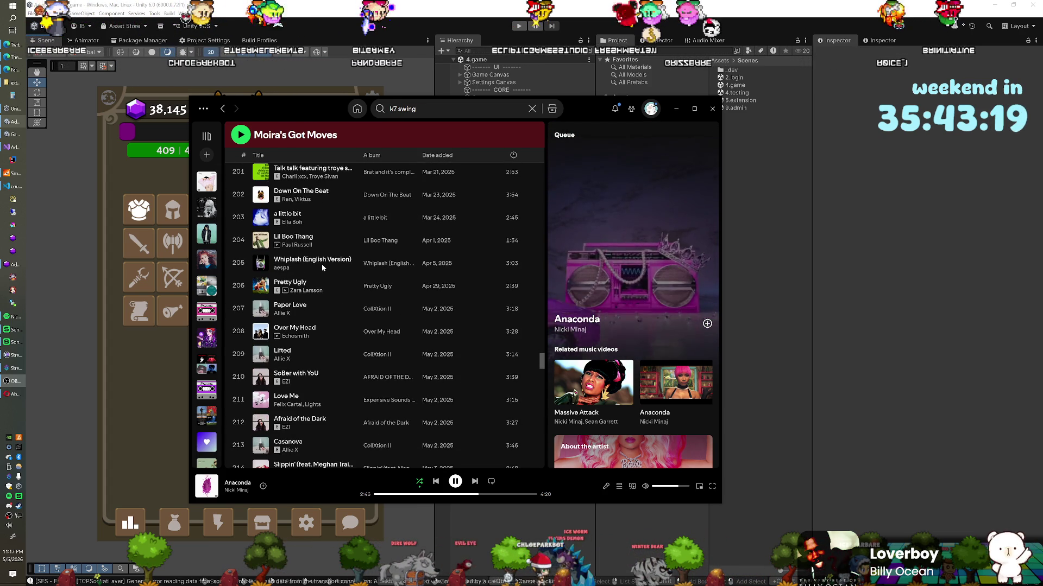
scroll(321, 265, "down", 3)
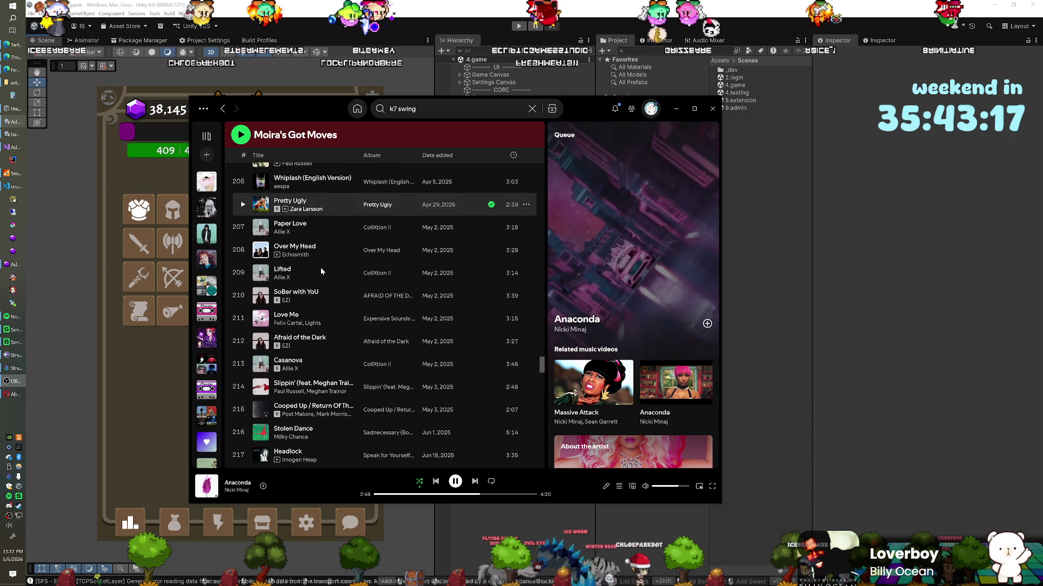
scroll(321, 271, "down", 5)
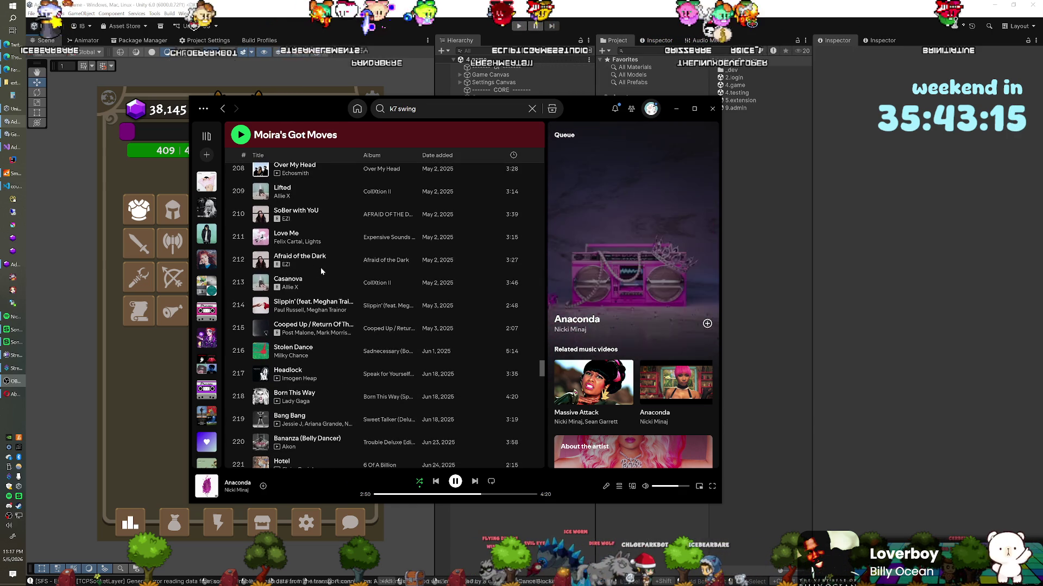
scroll(320, 269, "down", 3)
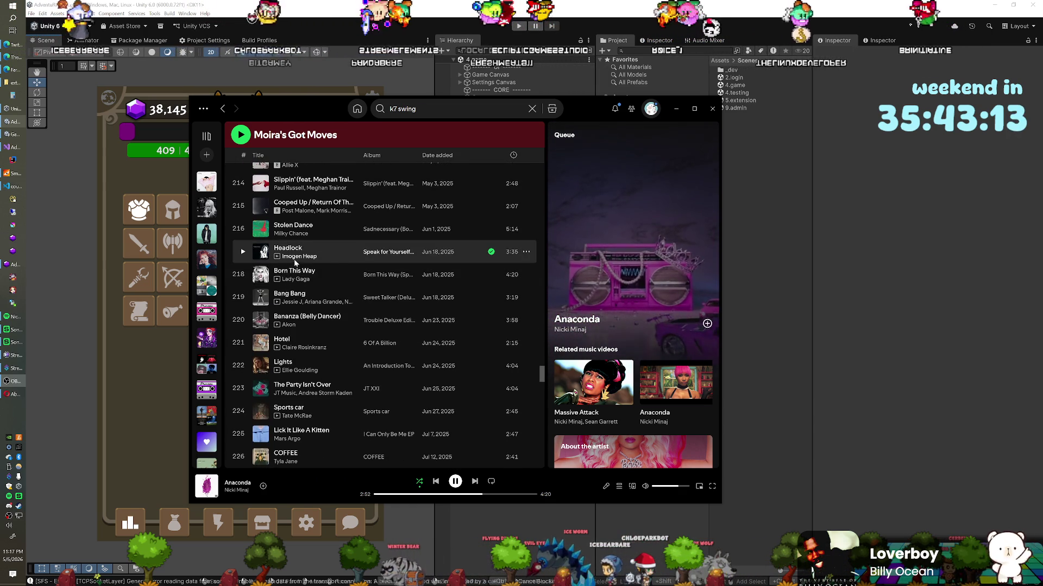
scroll(333, 255, "down", 2)
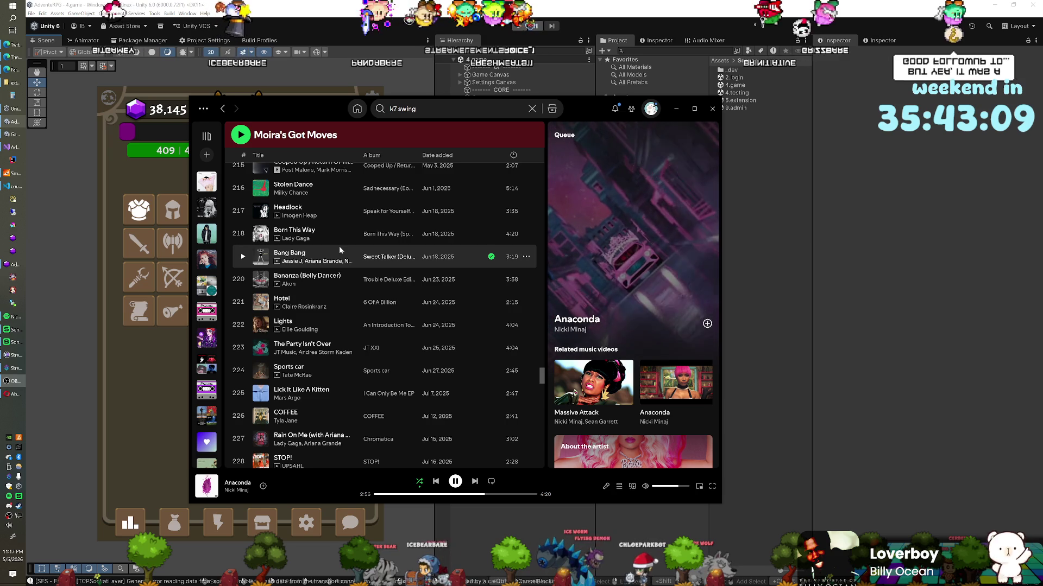
scroll(340, 250, "down", 3)
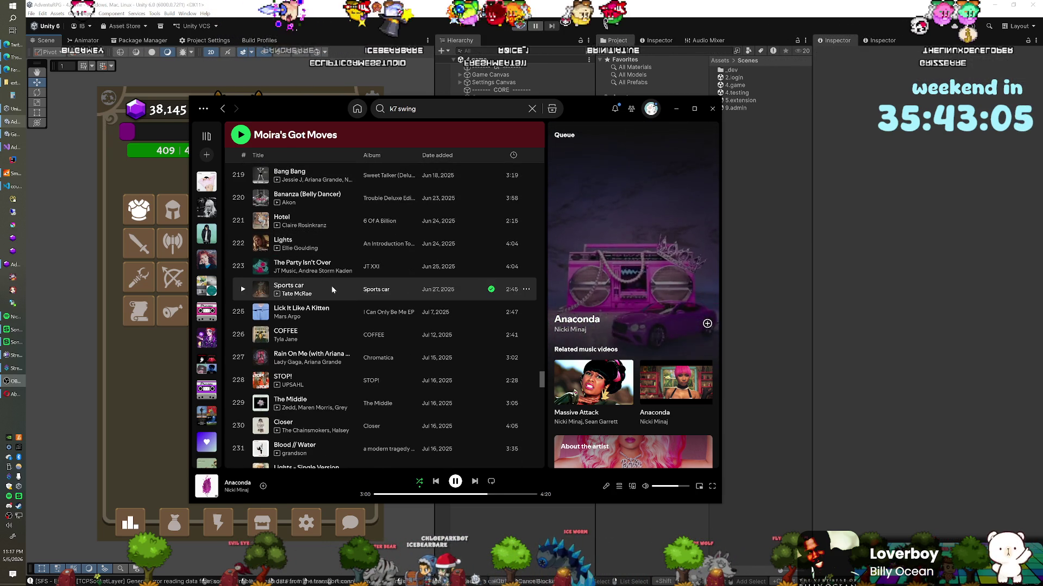
scroll(331, 286, "down", 2)
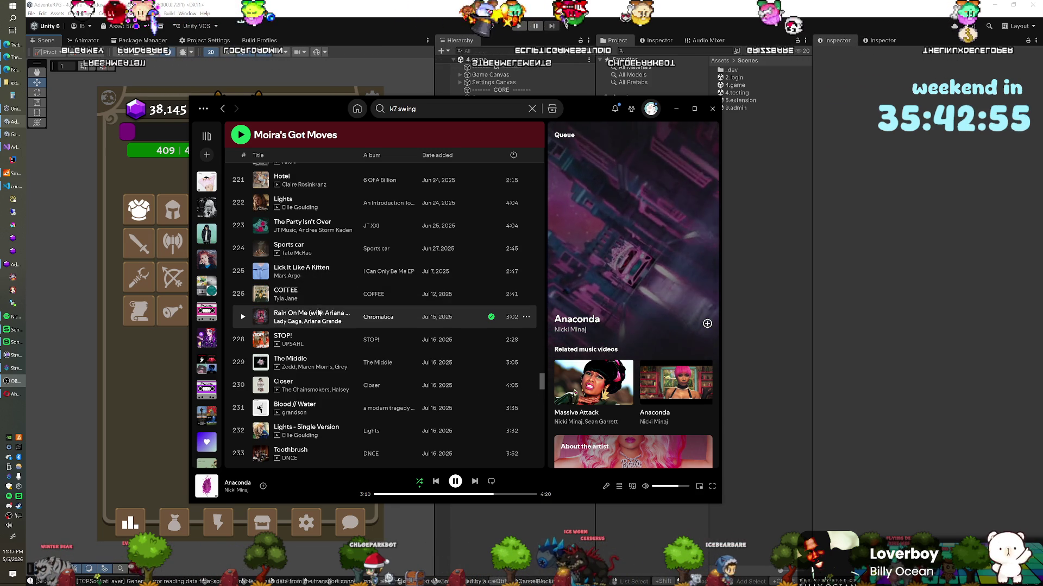
scroll(312, 298, "down", 2)
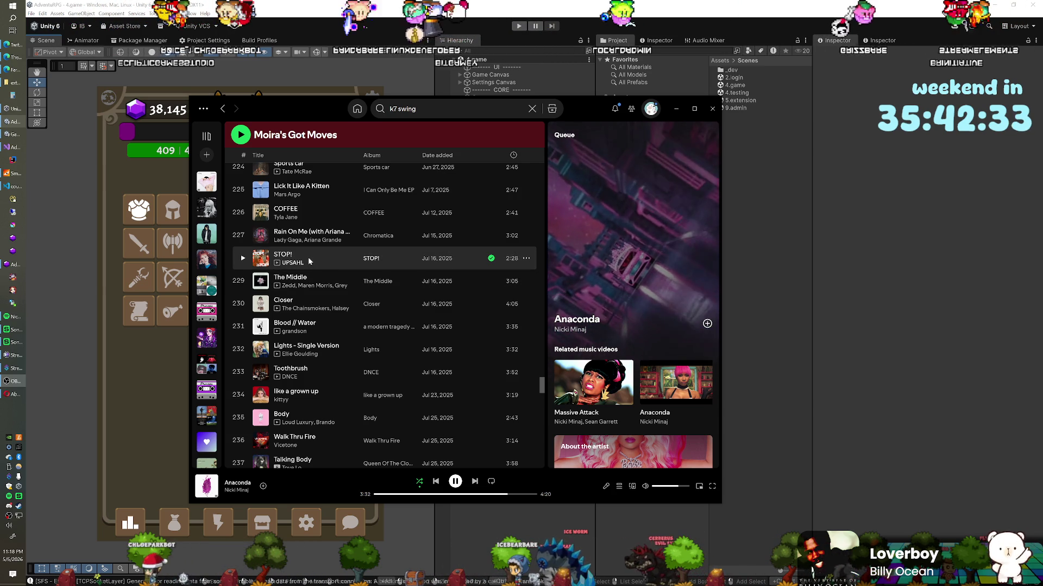
scroll(308, 256, "down", 3)
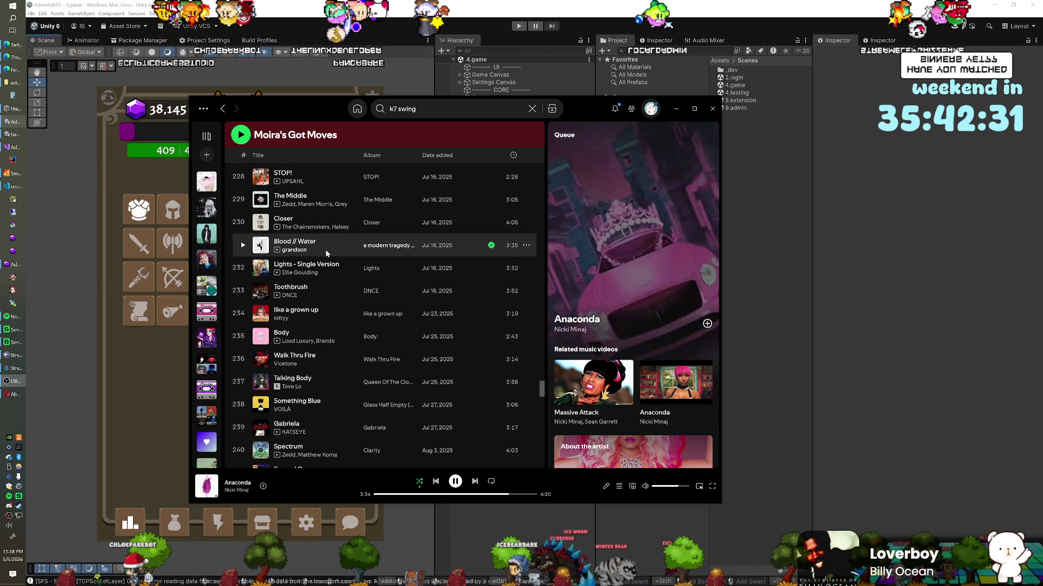
scroll(325, 250, "down", 3)
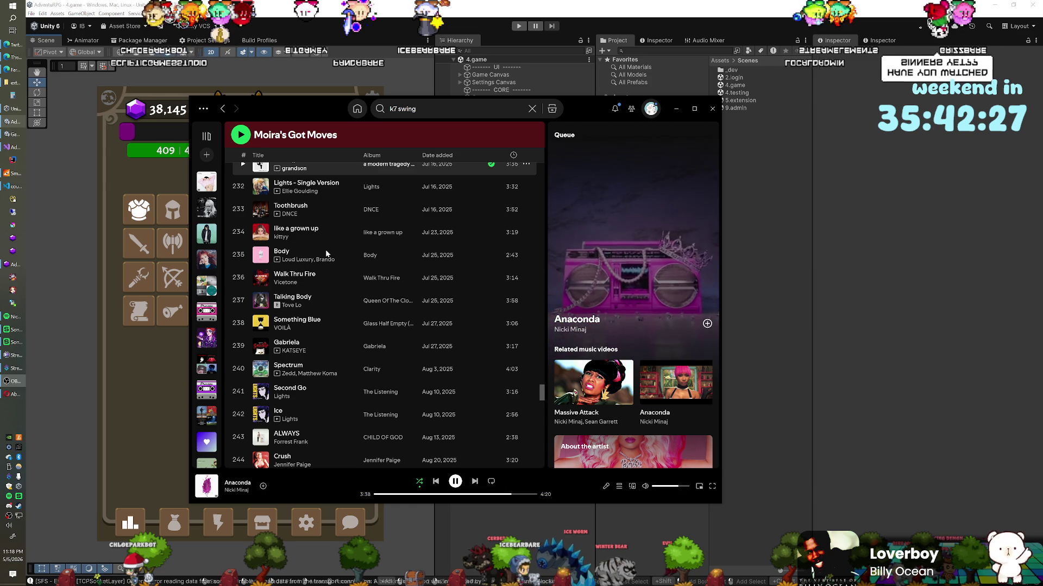
scroll(326, 253, "down", 2)
scroll(326, 253, "down", 3)
scroll(326, 253, "down", 3)
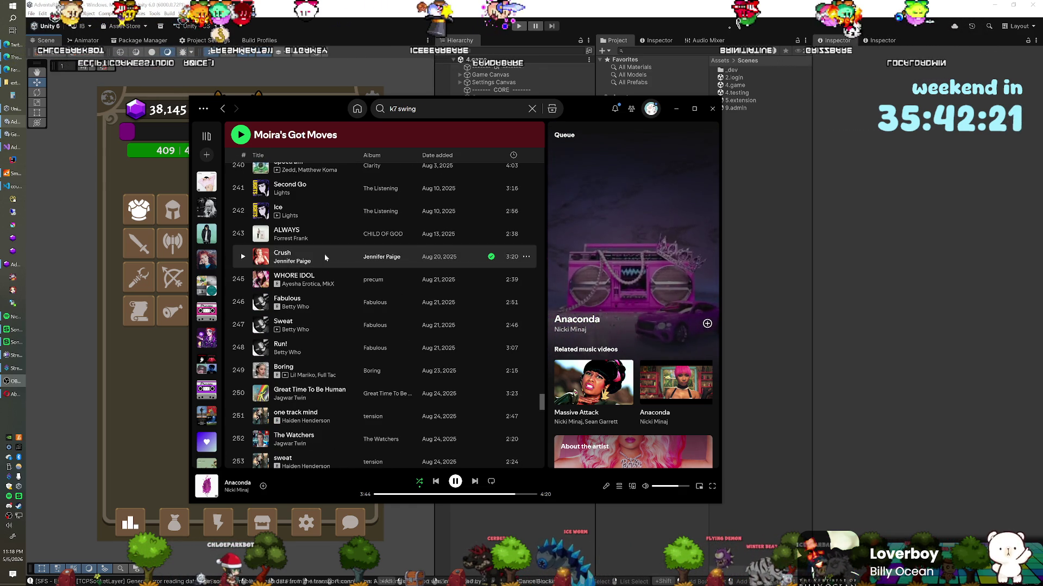
scroll(324, 253, "down", 3)
scroll(325, 253, "down", 2)
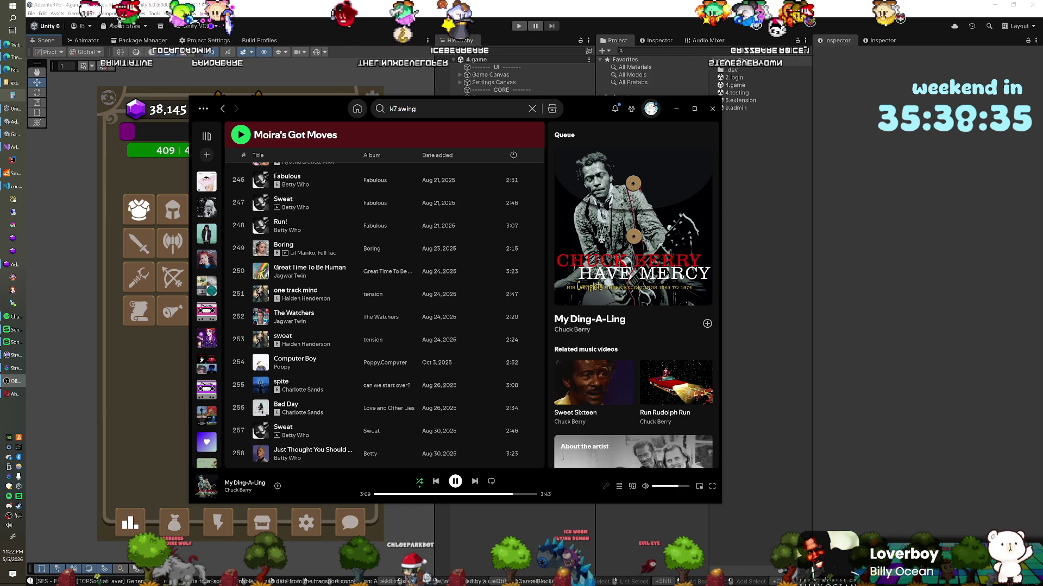
scroll(330, 253, "down", 1)
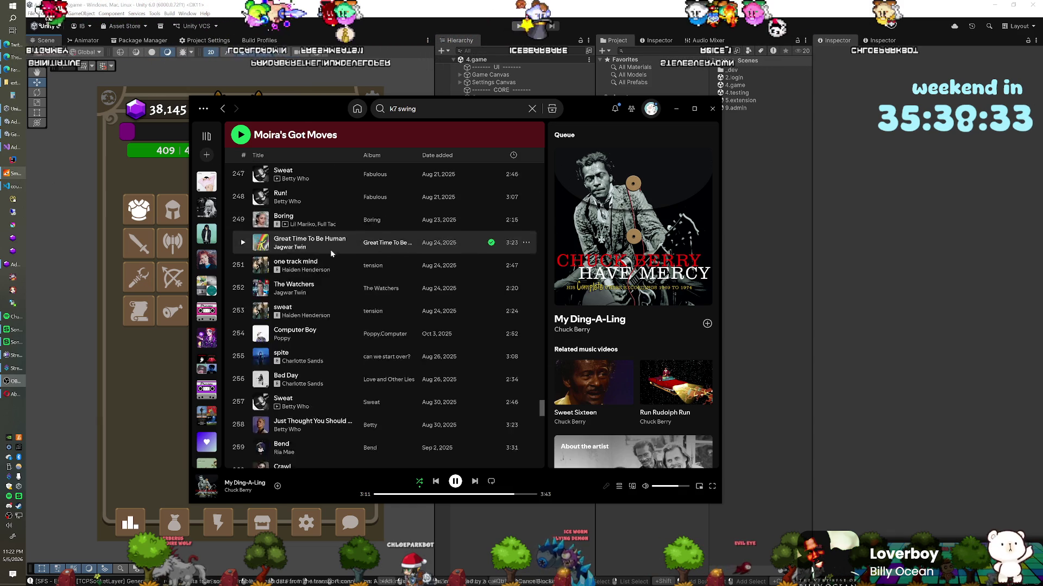
Step: Scroll to the playlist's end, past the final track Hooked On You (294)
scroll(331, 253, "down", 5)
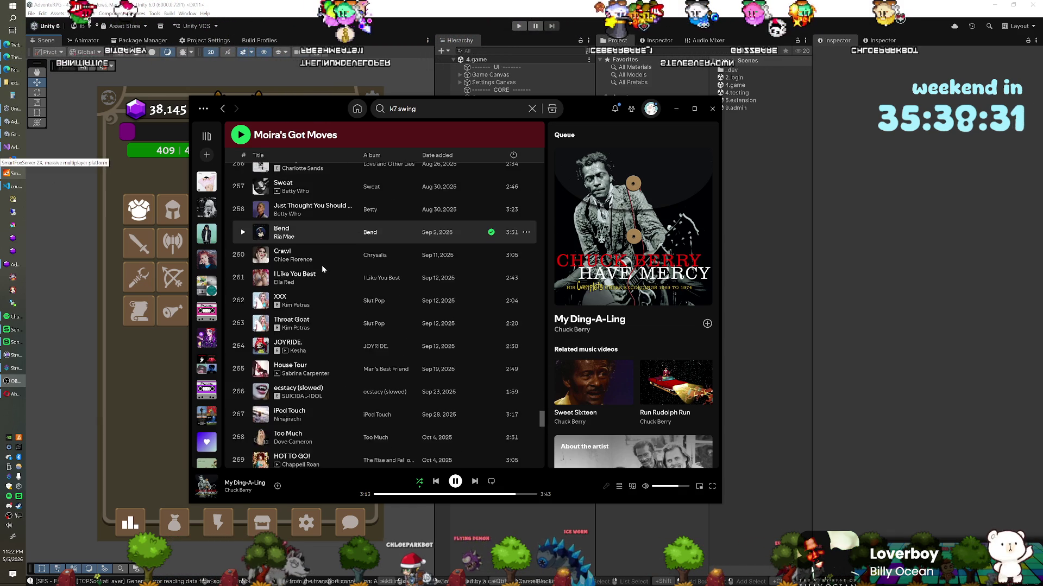
scroll(322, 268, "down", 2)
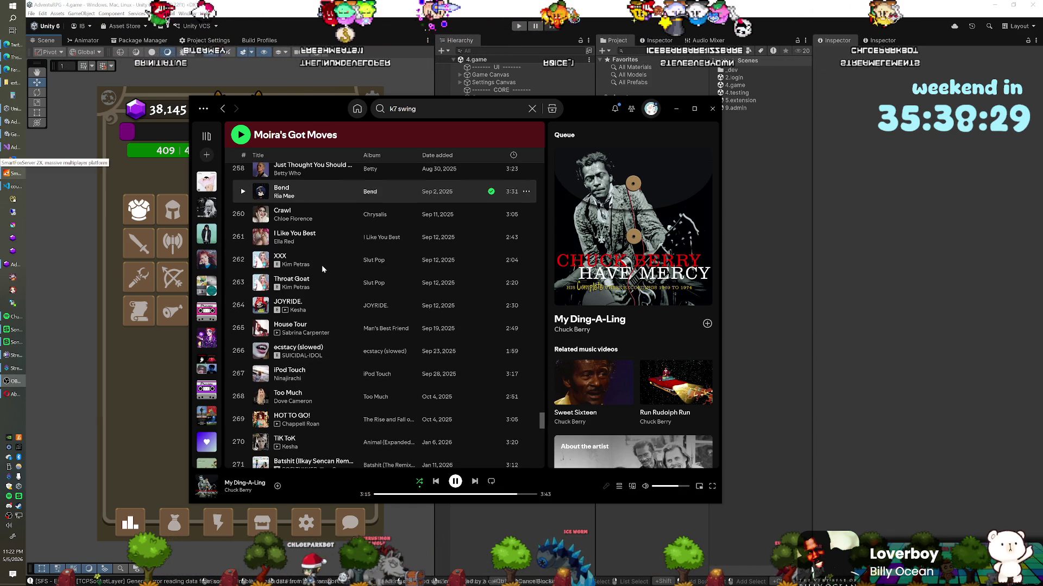
scroll(323, 267, "down", 3)
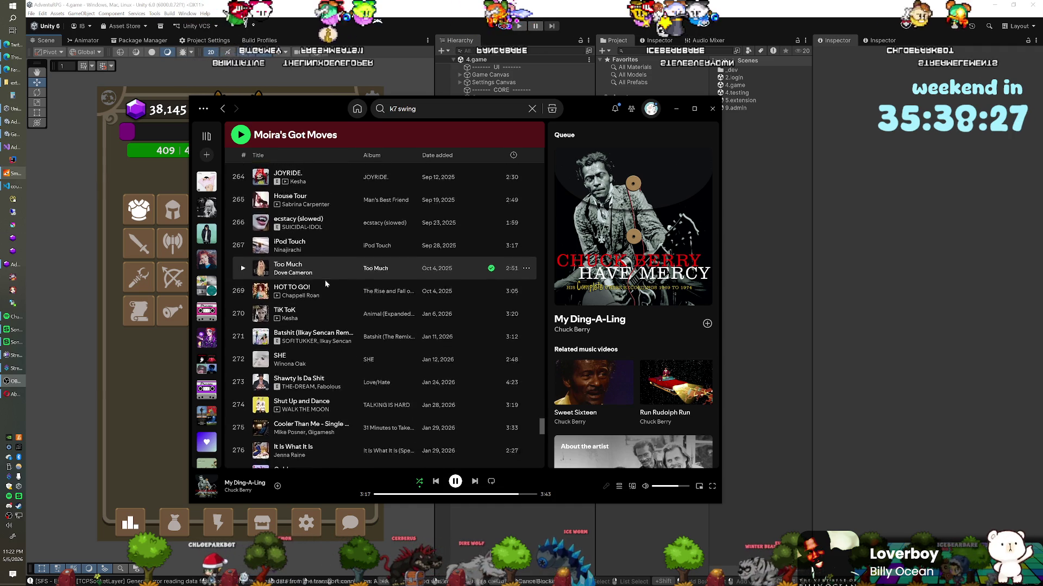
scroll(325, 282, "down", 4)
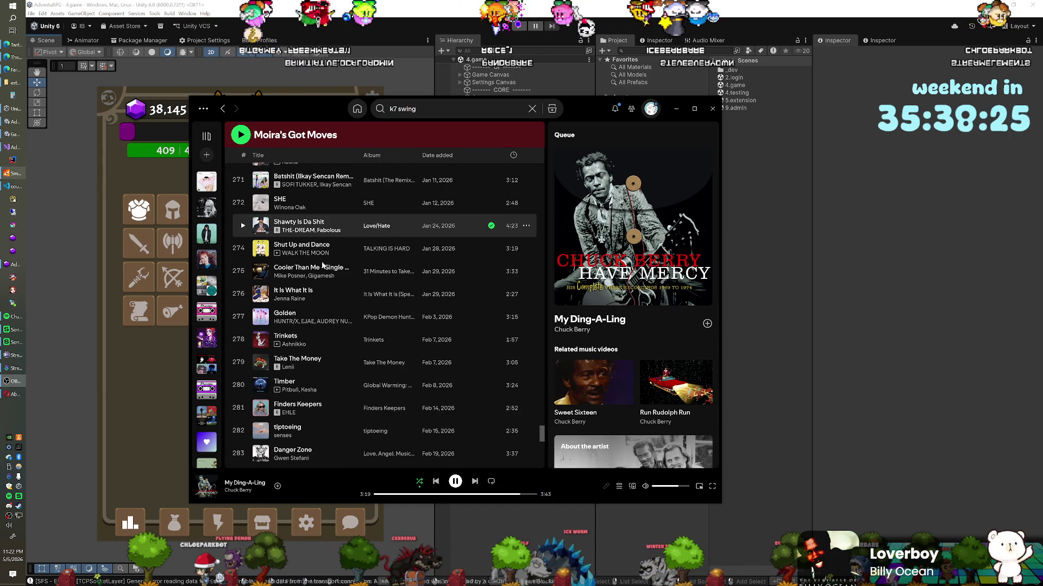
scroll(323, 266, "down", 2)
scroll(313, 270, "down", 3)
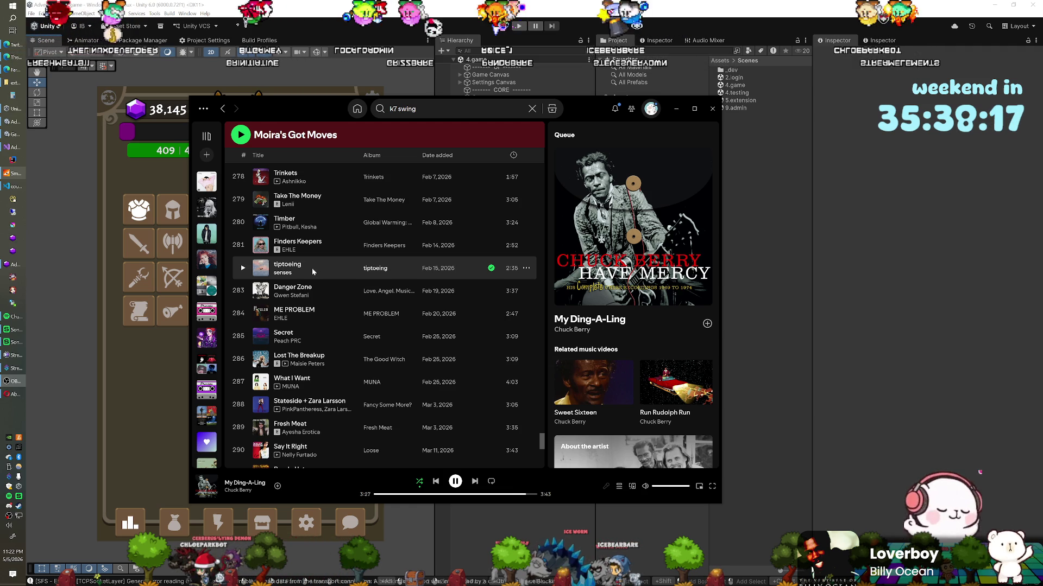
scroll(313, 272, "down", 2)
scroll(313, 272, "down", 1)
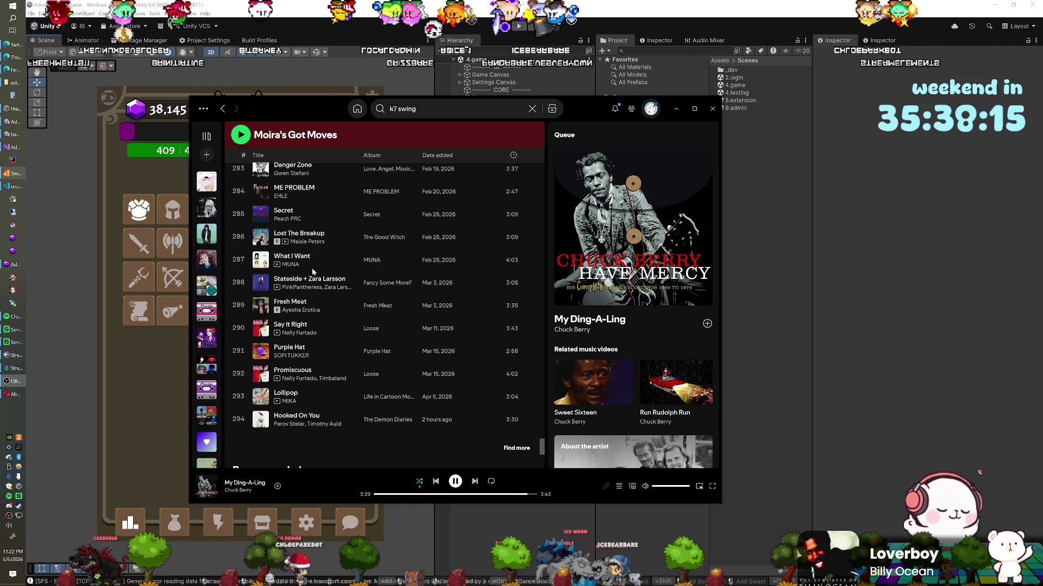
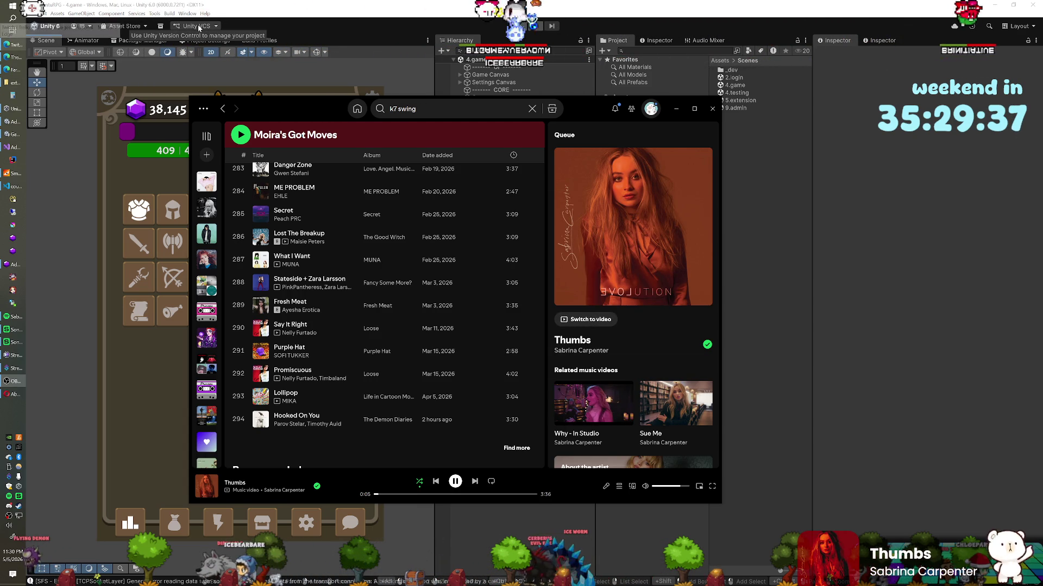
Step: Bring the Unity editor in front of Spotify and select the Toggles object under Farm
left_click(279, 32)
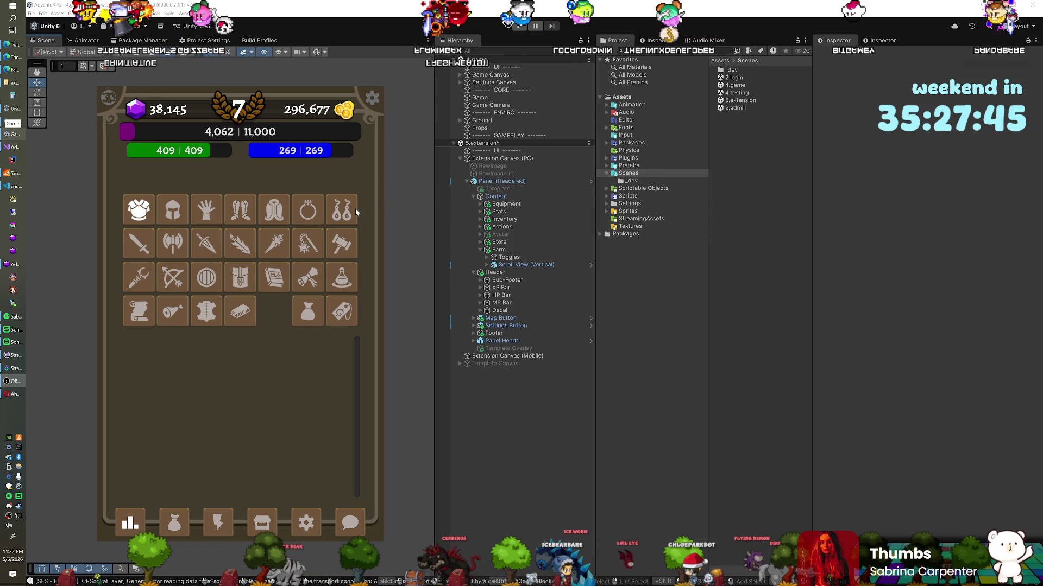
left_click(502, 257)
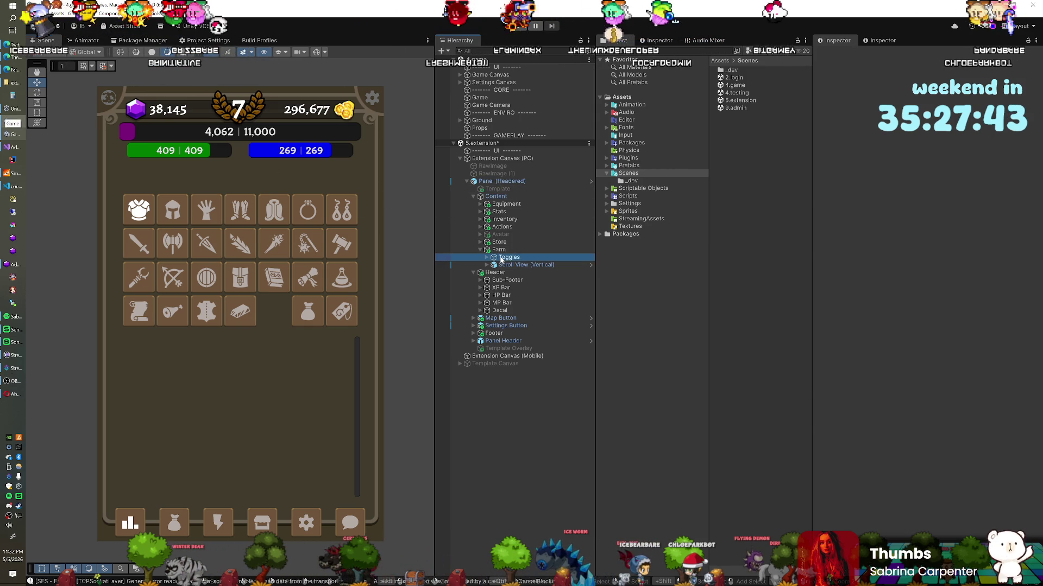
Step: Delete Toggles and Scroll View (Vertical) from Farm, then briefly expand and collapse Prefabs
key("Delete")
left_click(501, 258)
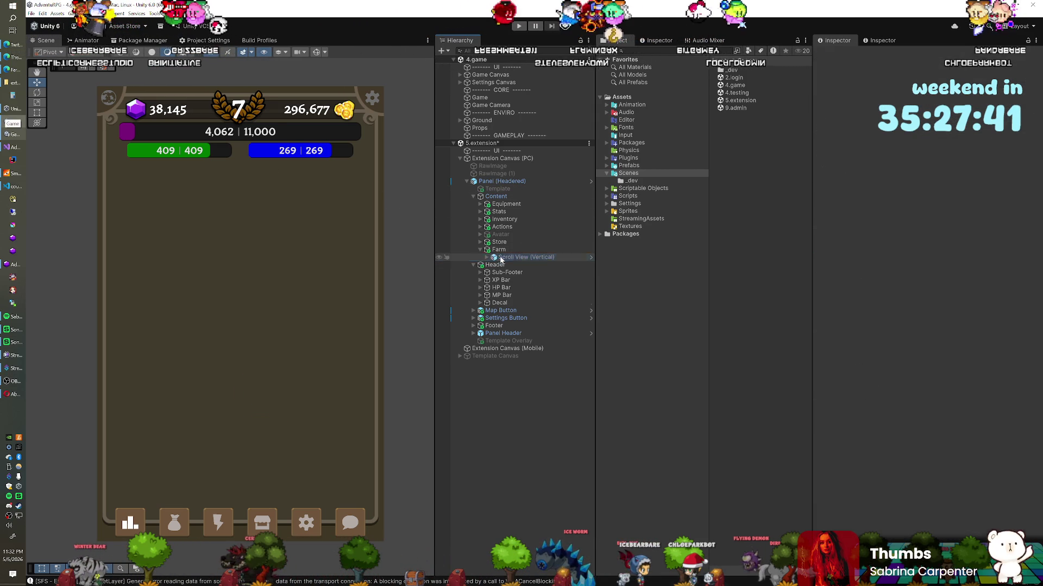
key("Delete")
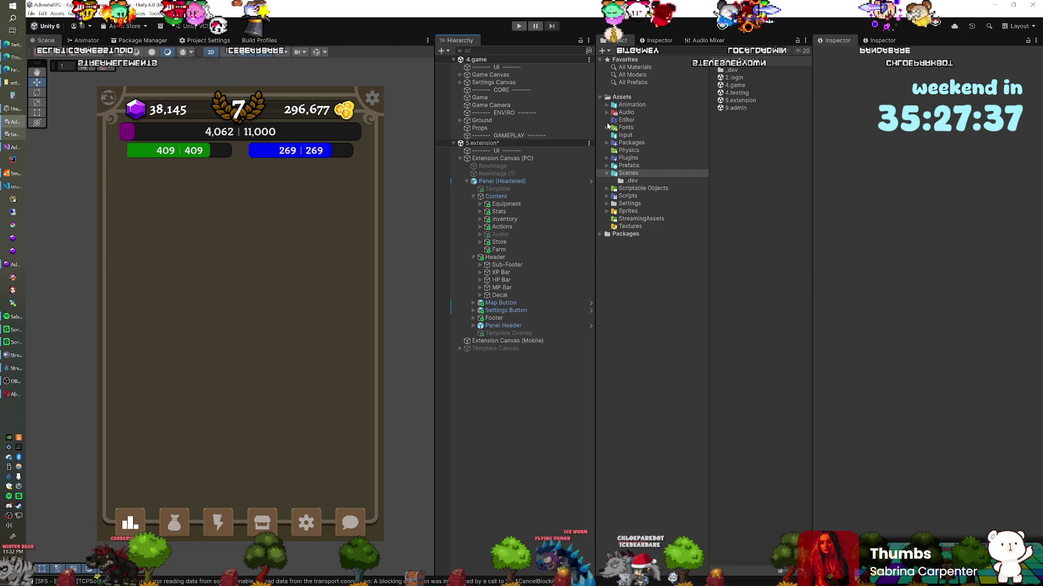
left_click(606, 166)
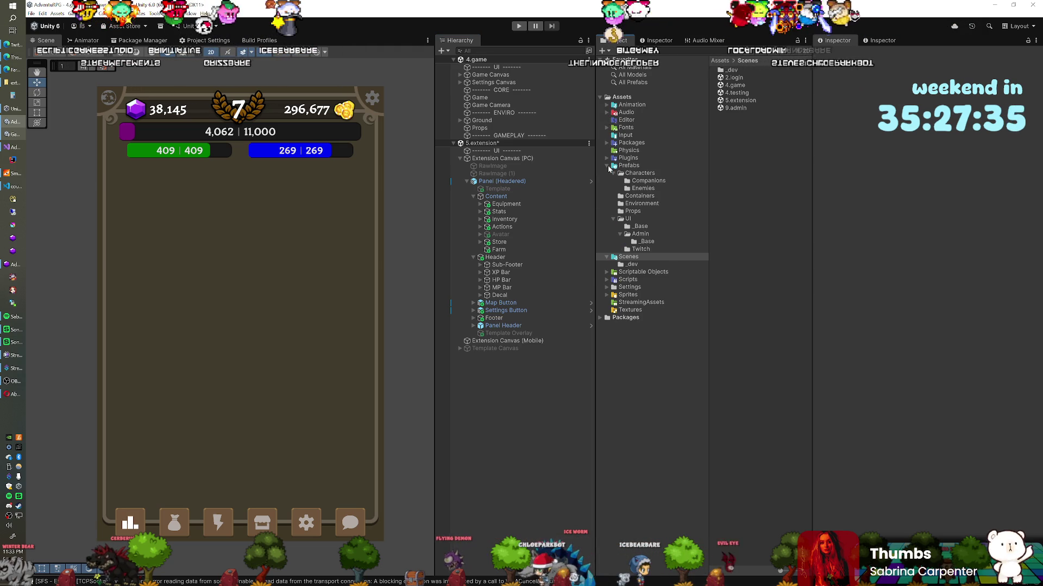
left_click(607, 166)
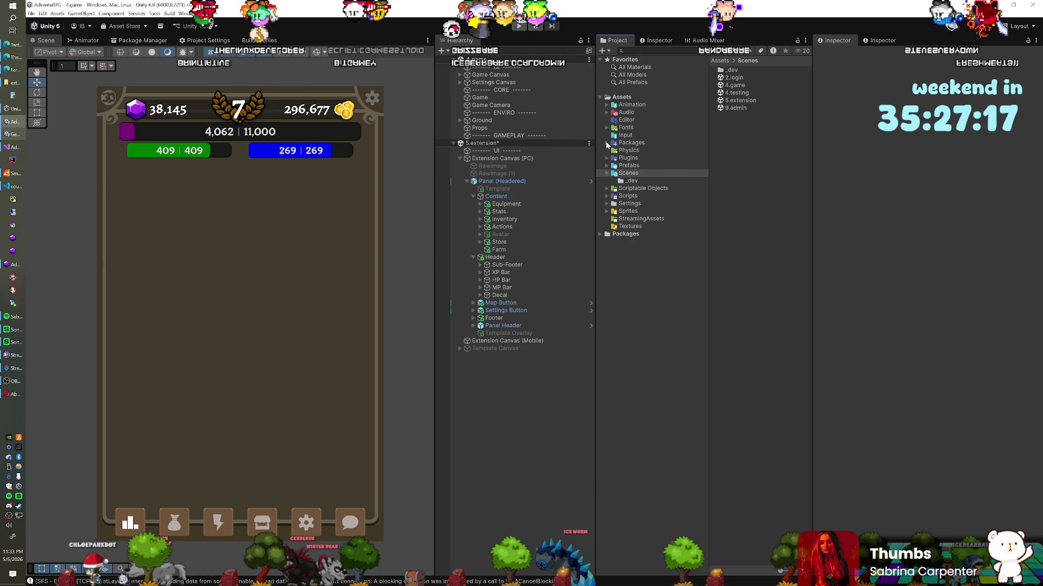
Step: Browse to FarmPack > Sprites > Tiles > Orthographic > Flat and enlarge the Grass and Ground previews
left_click(606, 143)
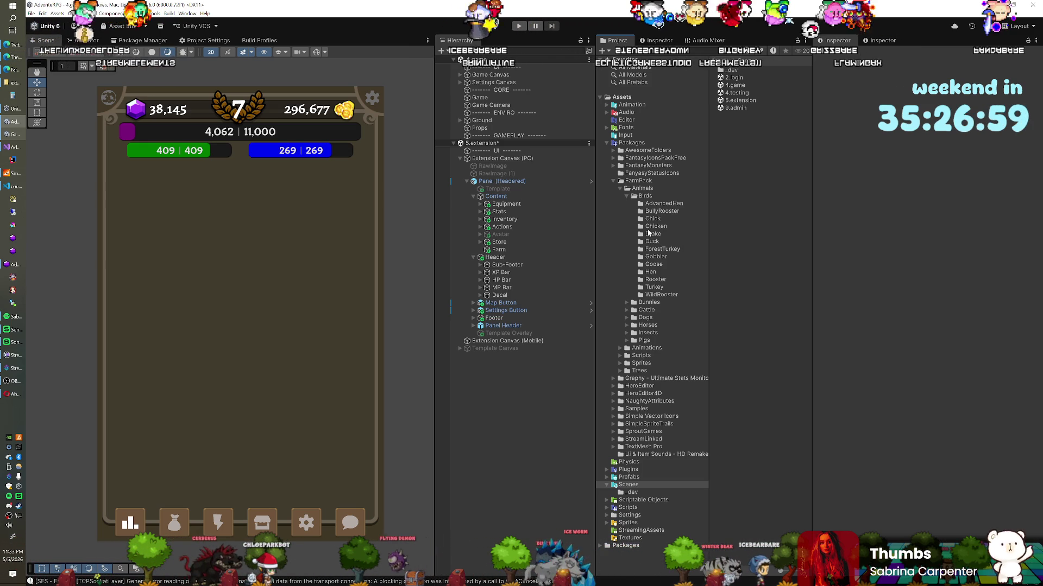
left_click(659, 227)
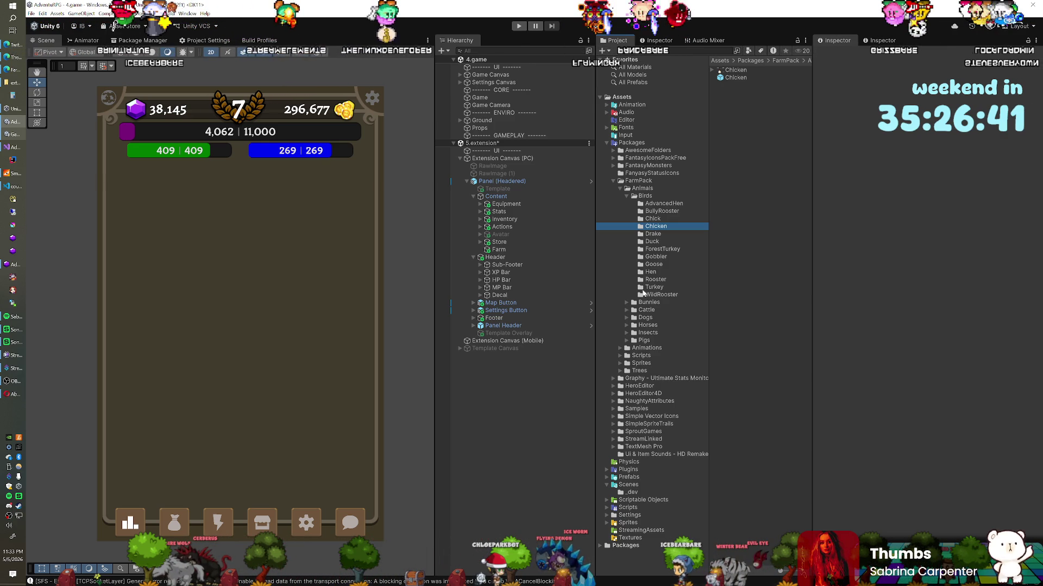
left_click(619, 363)
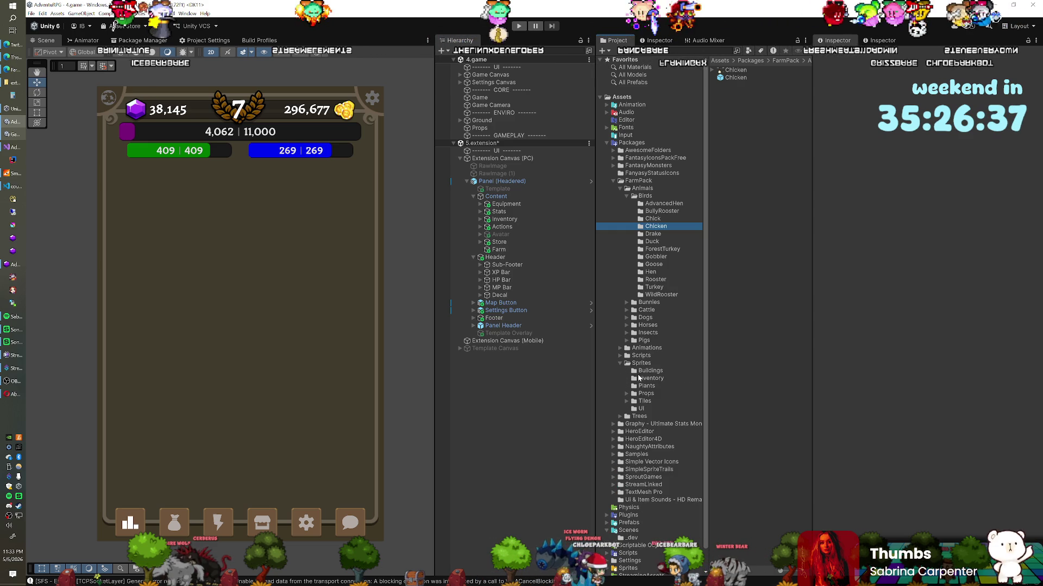
left_click(627, 401)
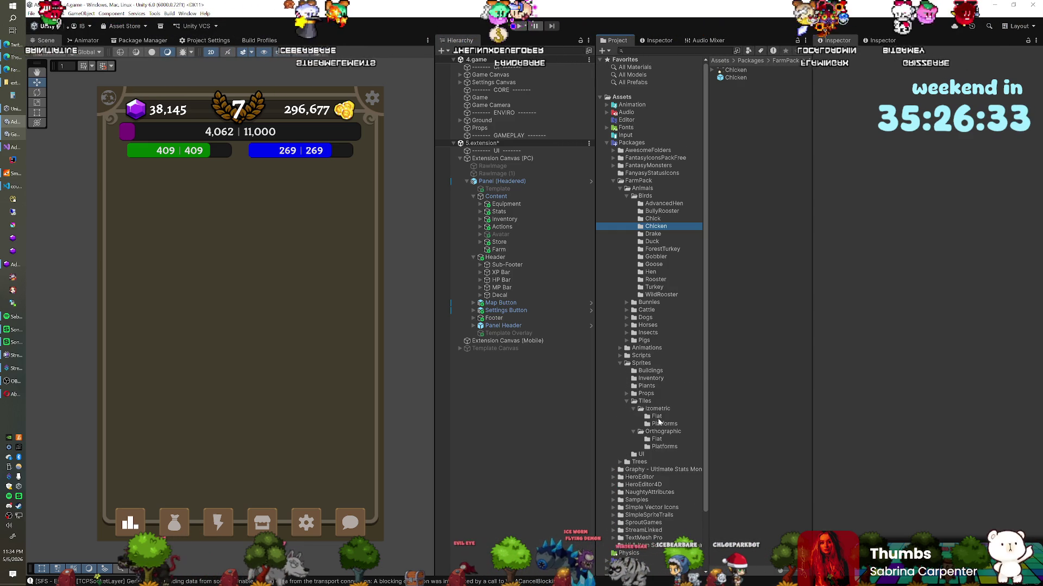
left_click(657, 439)
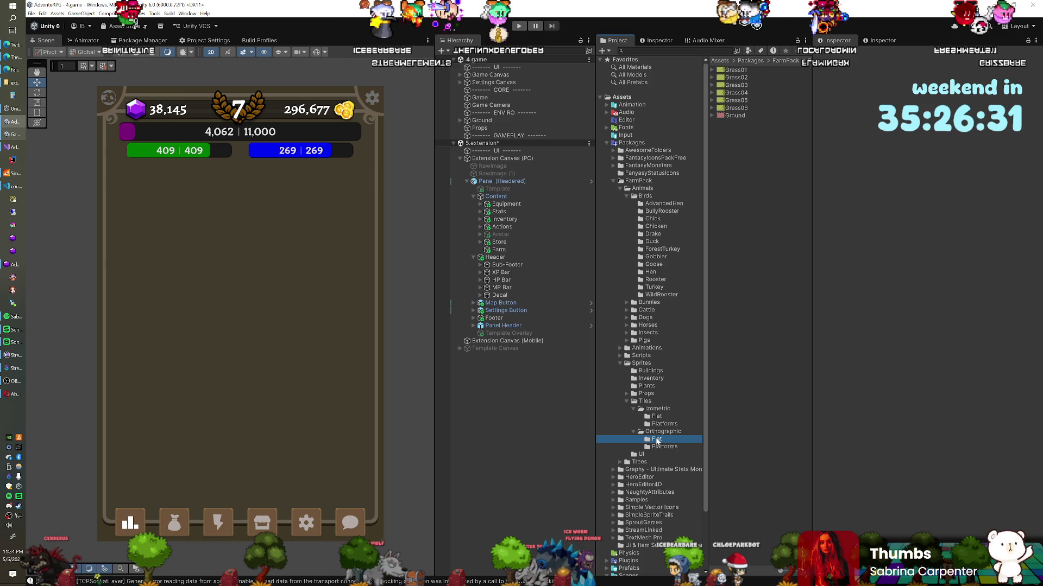
left_click_drag(794, 574, 796, 573)
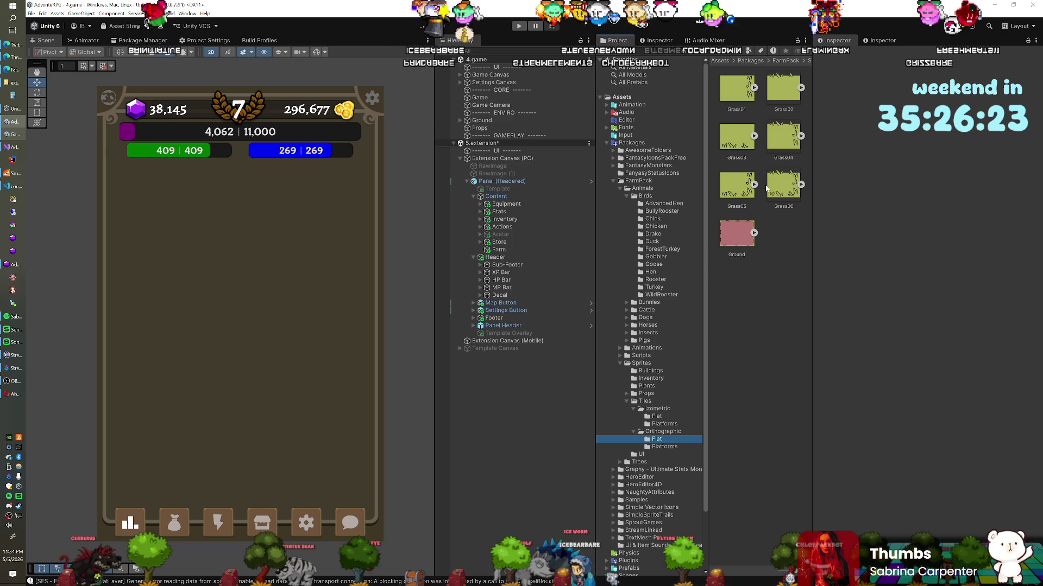
left_click(666, 447)
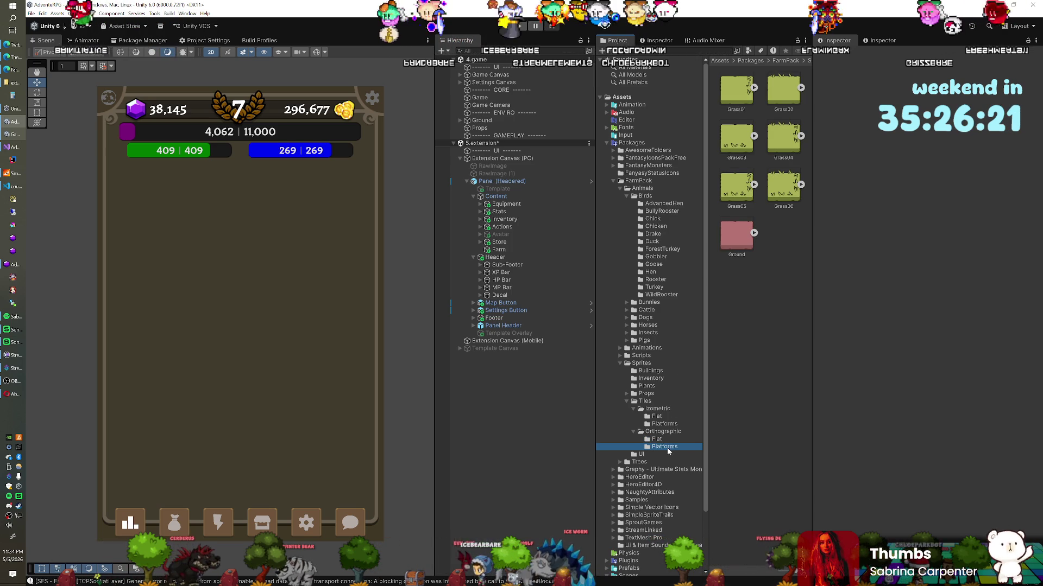
left_click(673, 439)
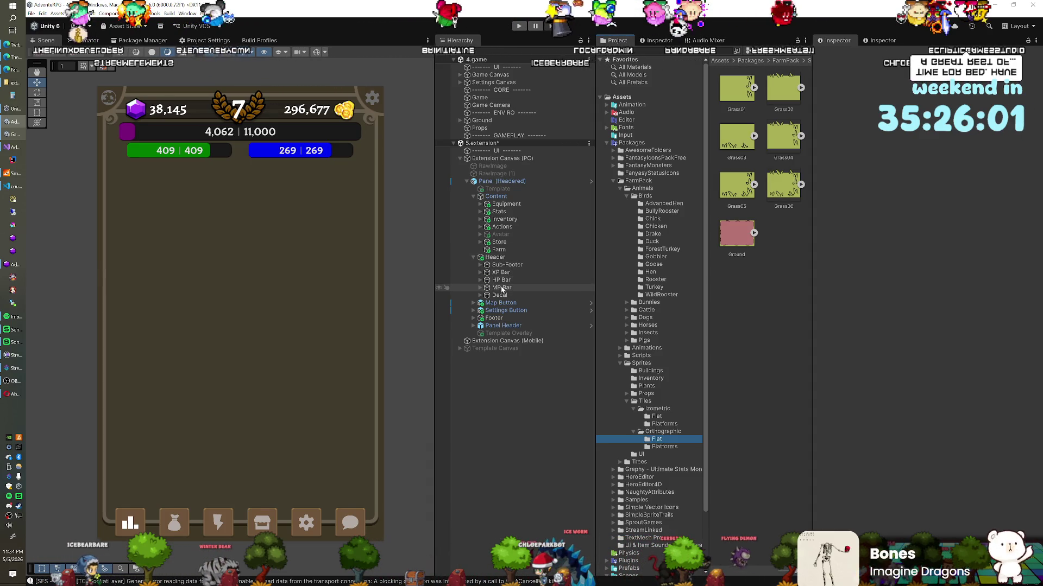
left_click(499, 250)
Step: Add a UI Image under Farm using the Ground sprite with Preserve Aspect ticked
left_click(473, 257)
right_click(500, 251)
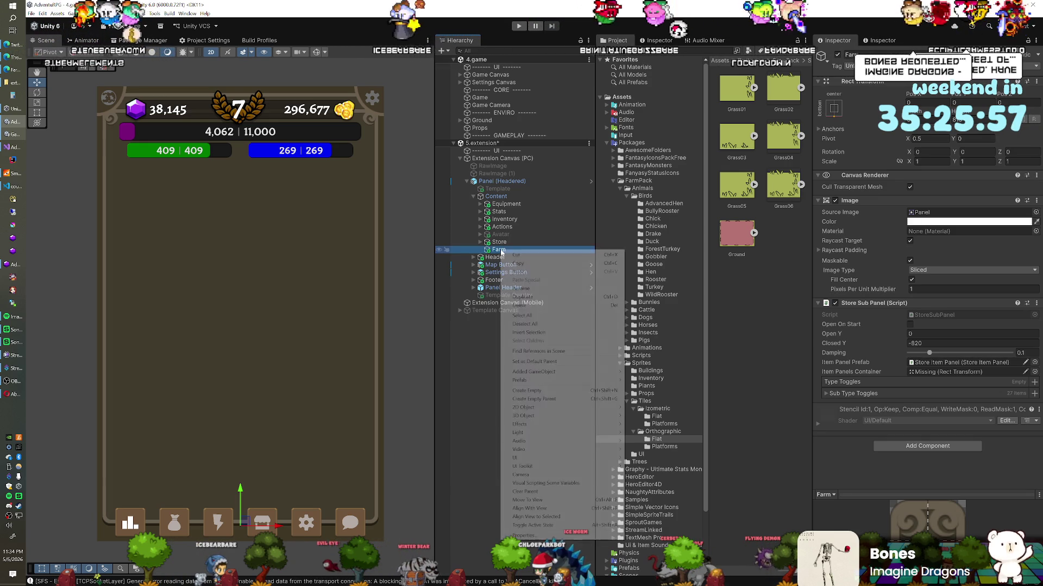
mouse_move(578, 460)
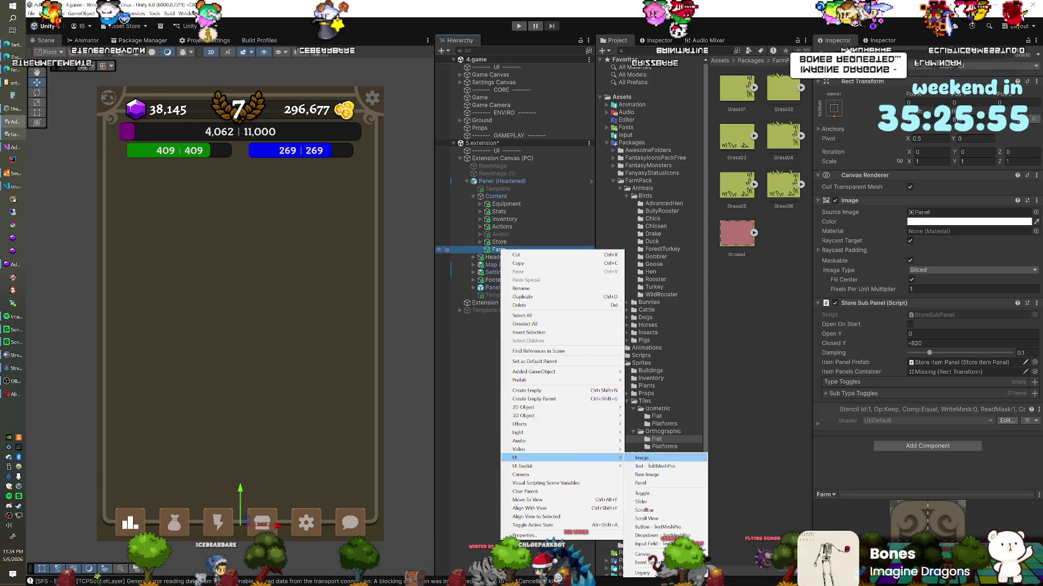
left_click(641, 458)
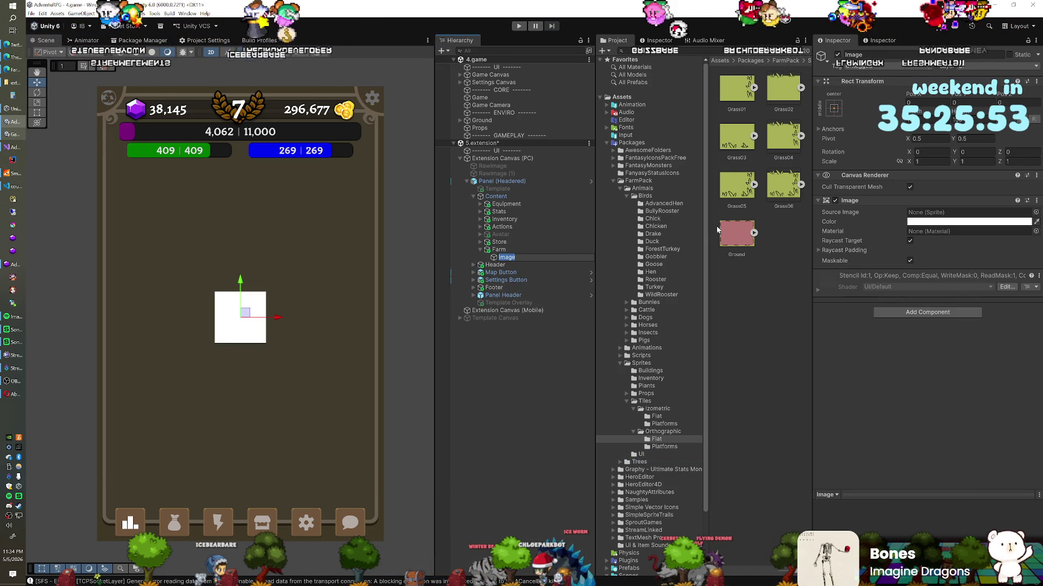
left_click_drag(825, 223, 955, 213)
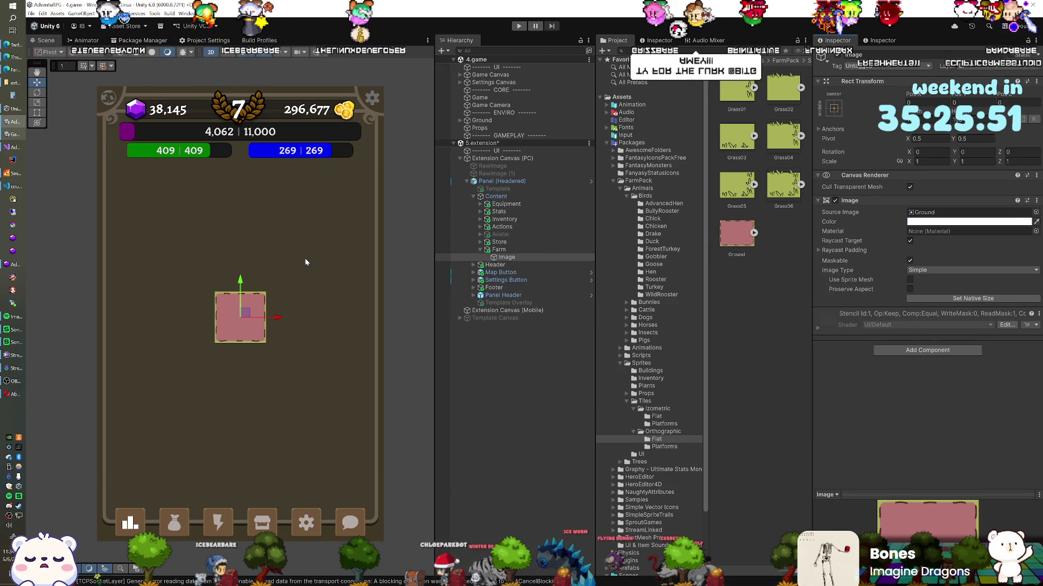
left_click(909, 288)
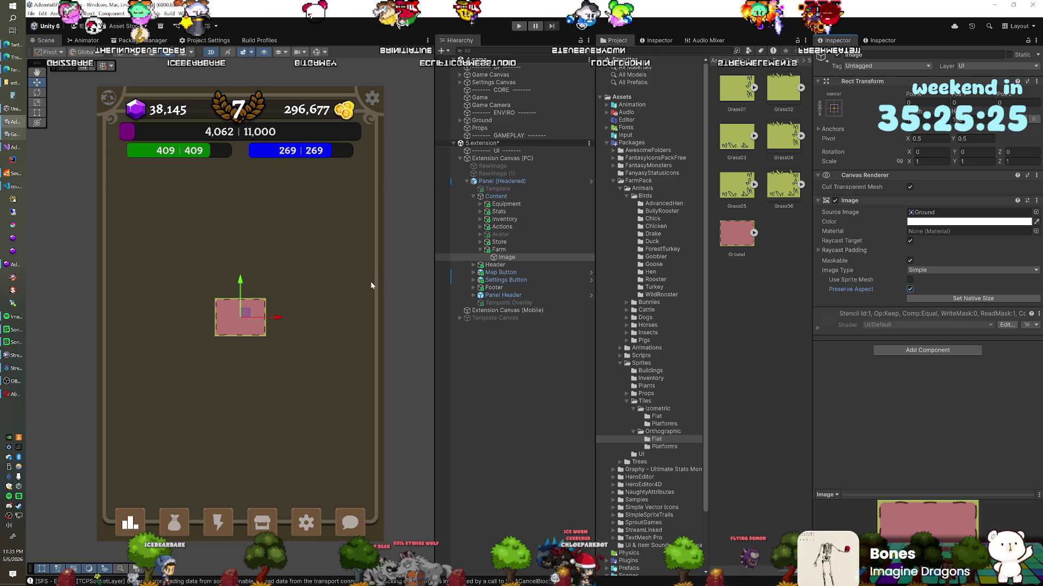
left_click(499, 257)
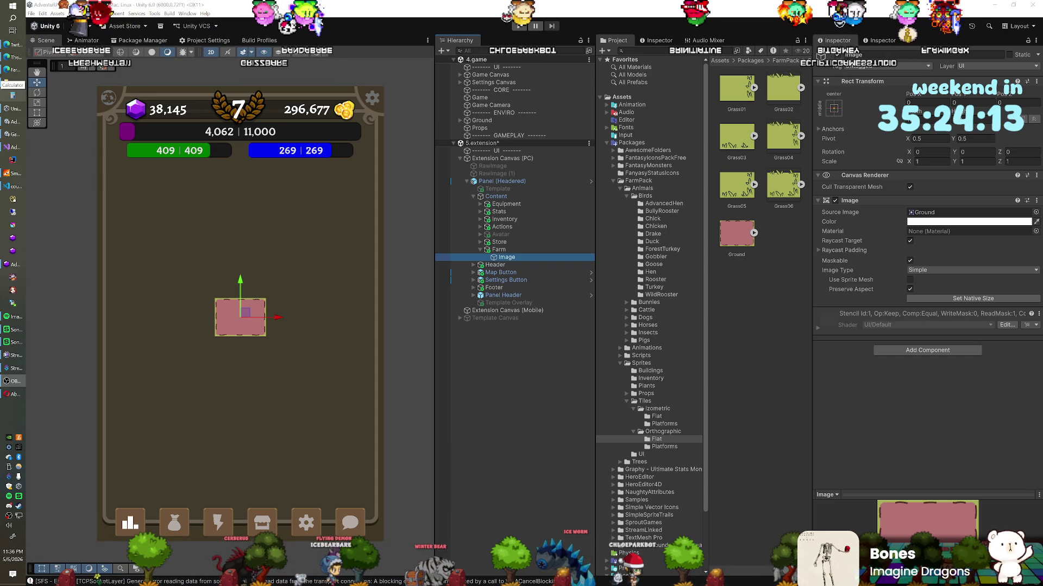
left_click(422, 20)
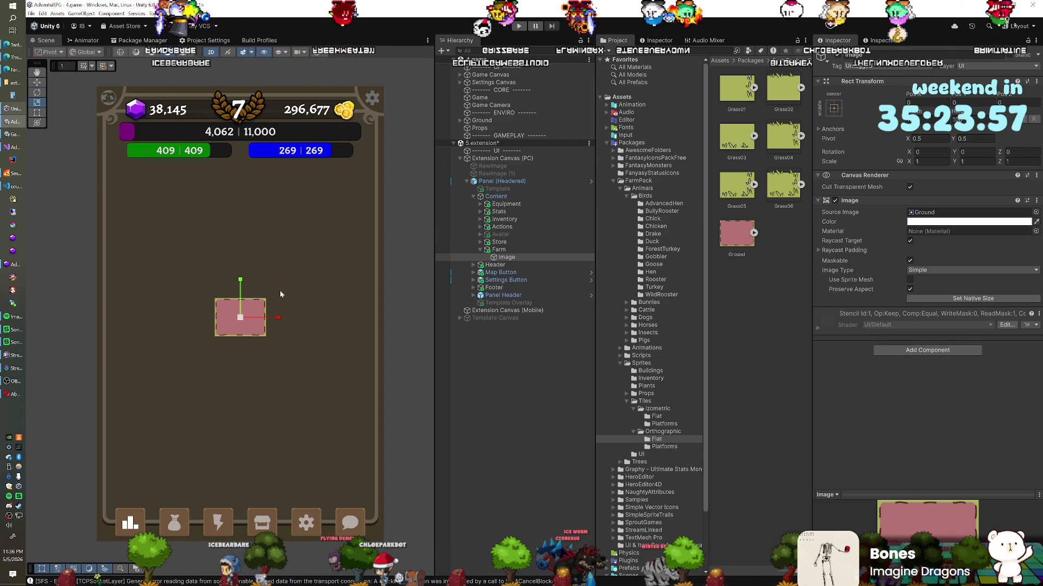
Step: Scale up the Farm image, undo back to scale 1, and select the Ground sprite asset
key("r")
left_click_drag(241, 317, 280, 264)
key("ctrl+z")
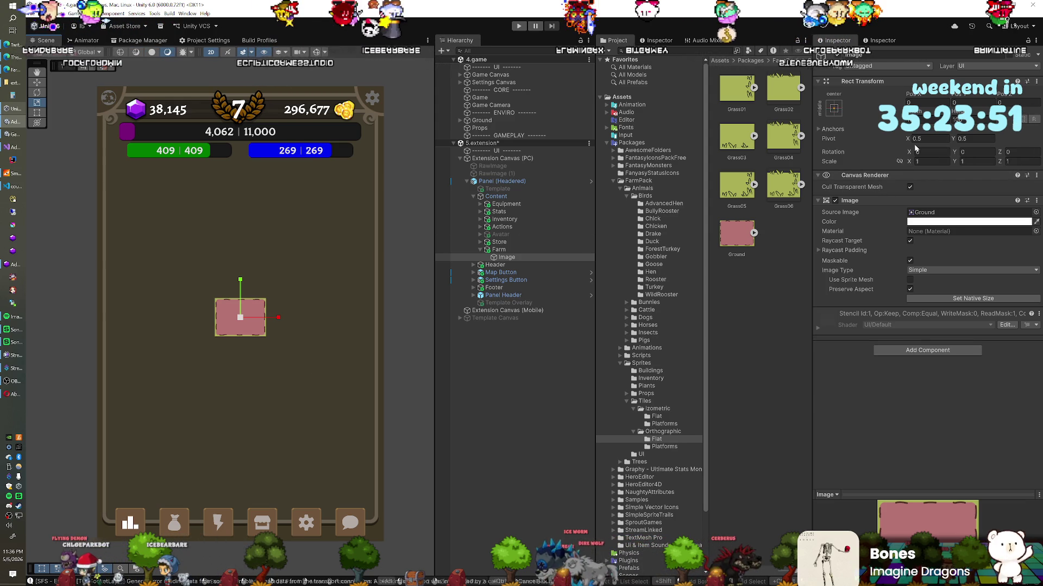
left_click(736, 234)
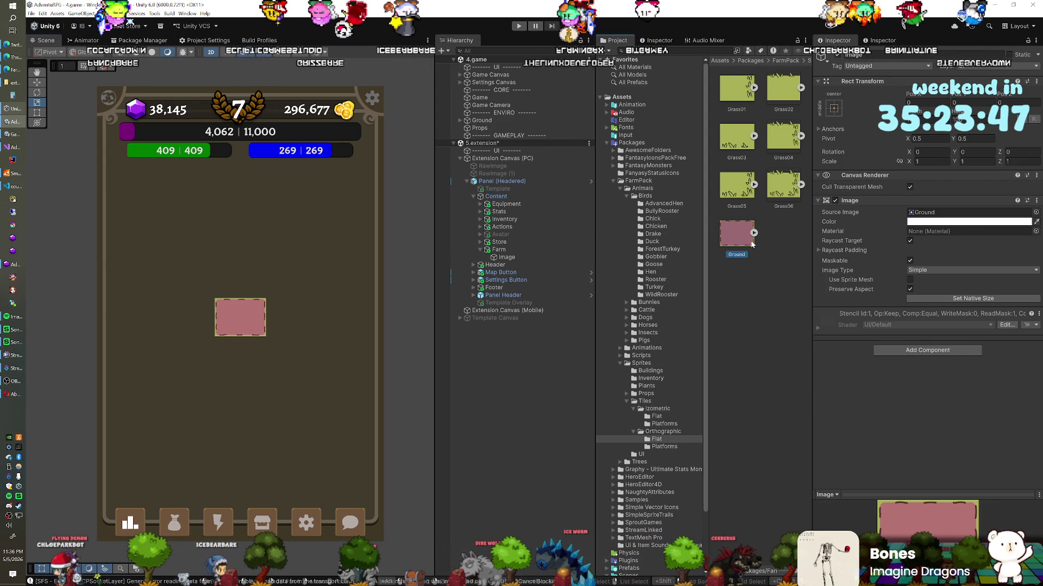
Step: Set the Ground texture's Pixels Per Unit to 16 and open it in the Sprite Editor
double_click(927, 120)
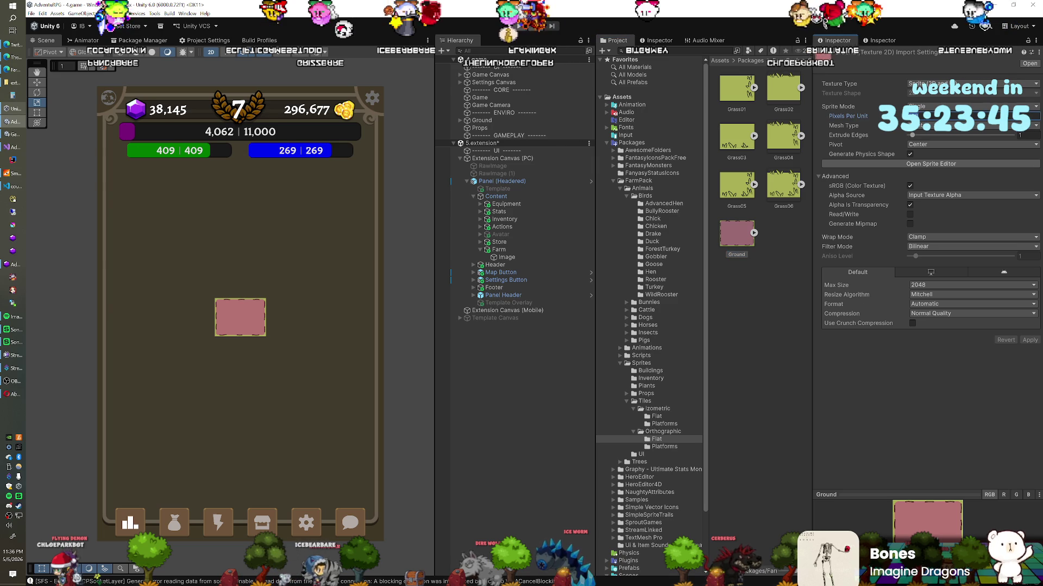
type("16")
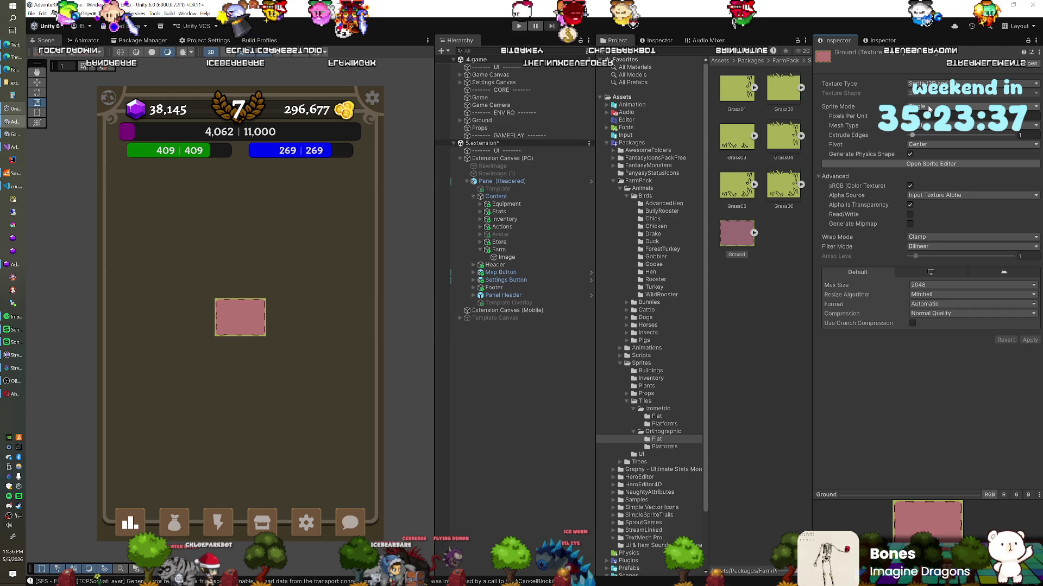
left_click(927, 165)
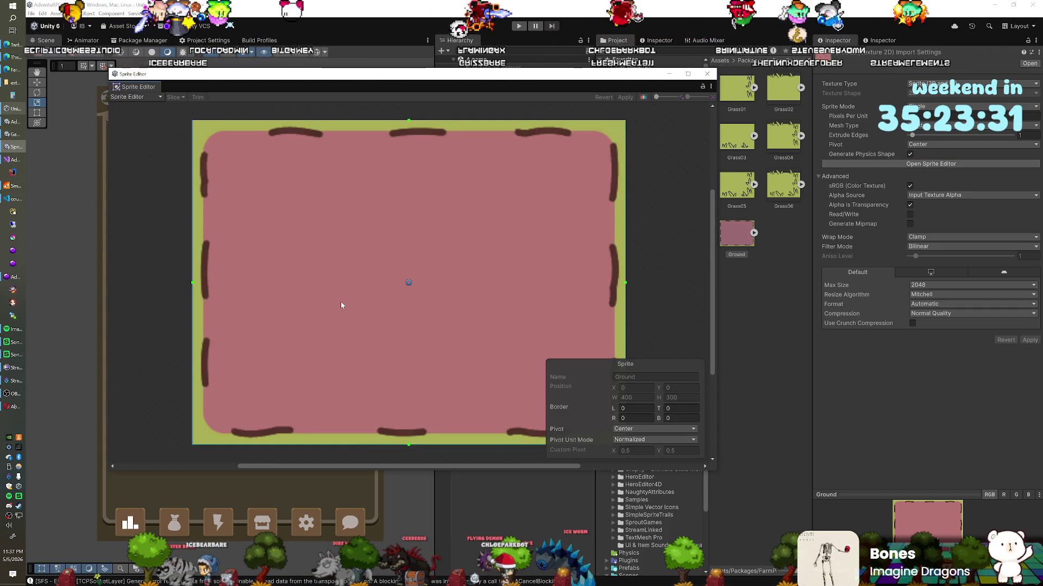
Step: Drag the Ground sprite's nine-slice borders inward on the left, top, bottom and right sides
left_click_drag(192, 284, 222, 286)
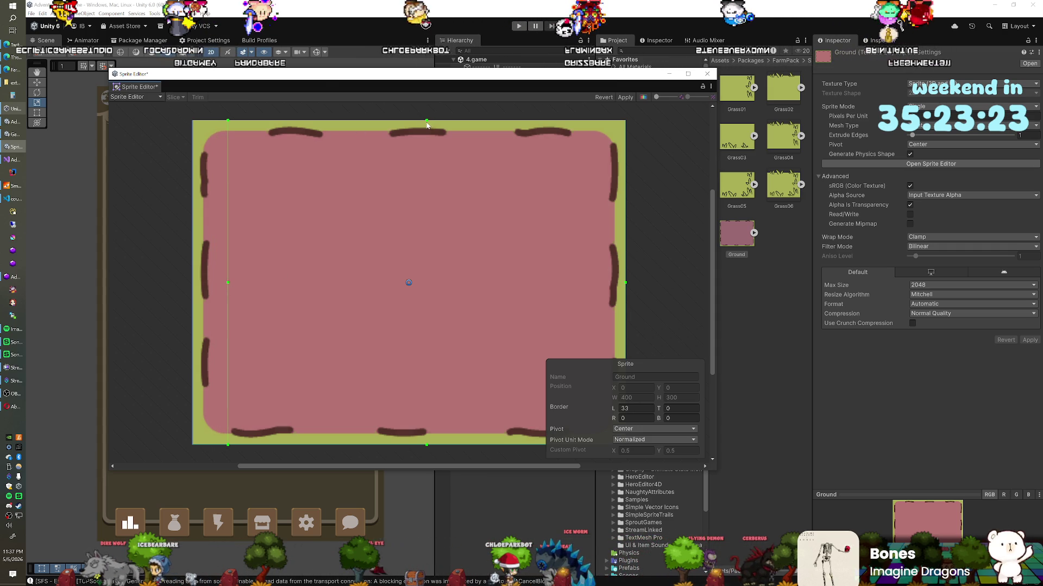
left_click_drag(424, 145, 417, 207)
left_click_drag(427, 444, 427, 396)
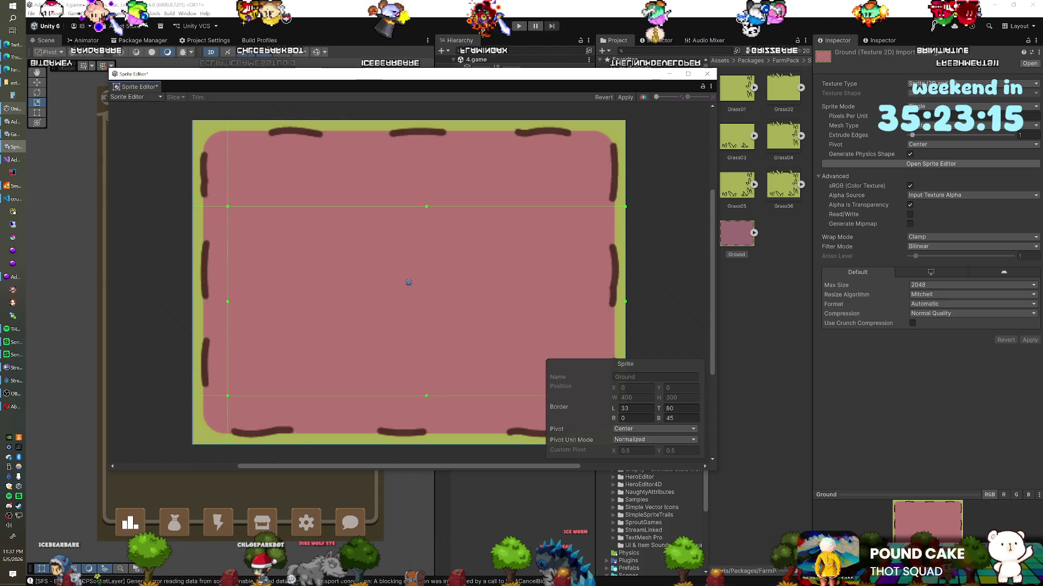
left_click_drag(543, 467, 603, 465)
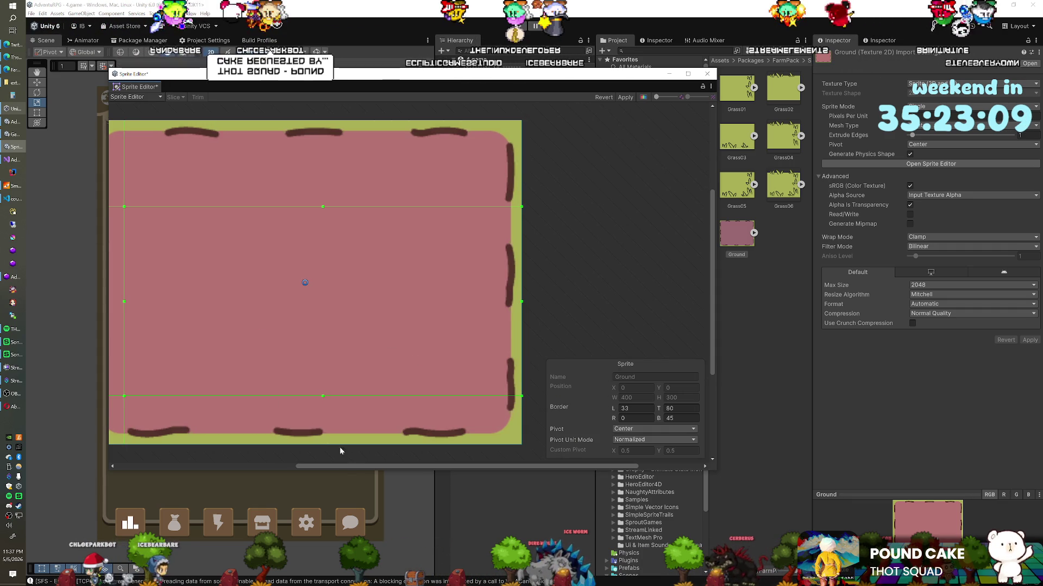
mouse_move(343, 465)
left_mouse_down()
mouse_move(303, 468)
mouse_move(343, 466)
left_mouse_up()
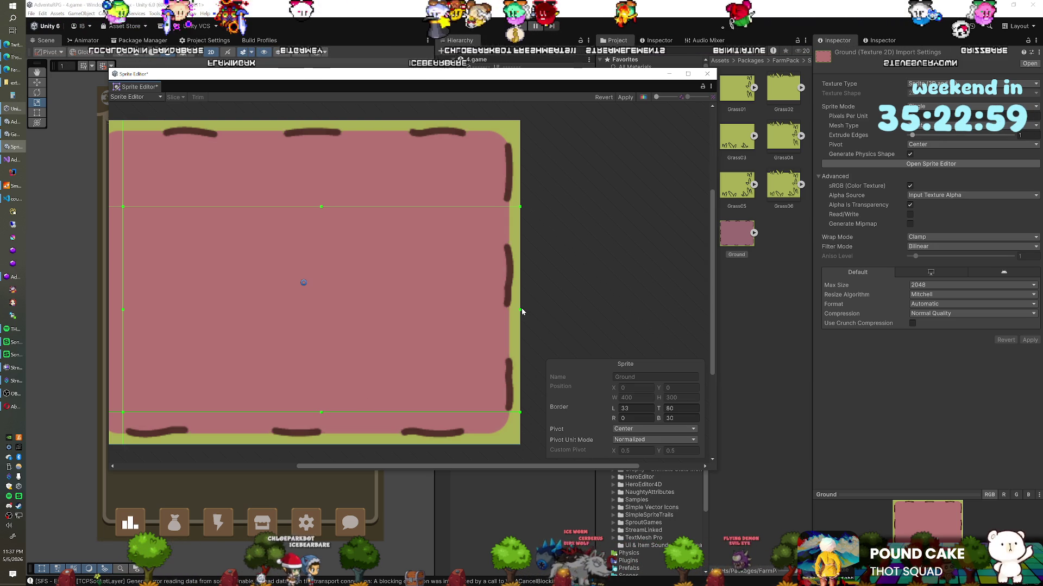
left_click_drag(521, 311, 480, 310)
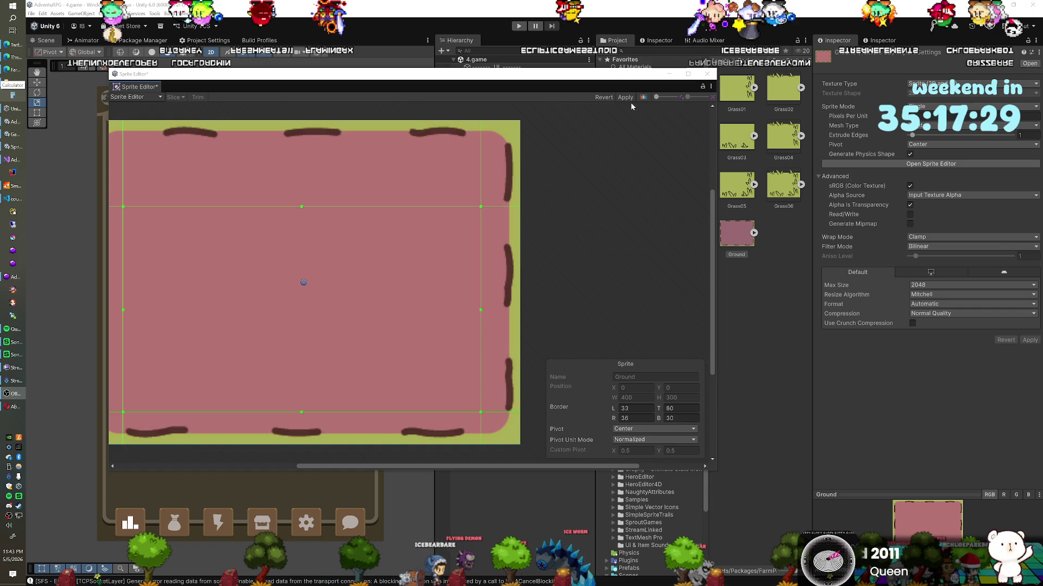
Step: Close the Sprite Editor with borders L 33, T 80, R 36, B 30, answering the Unsaved Changes prompt
left_click(707, 74)
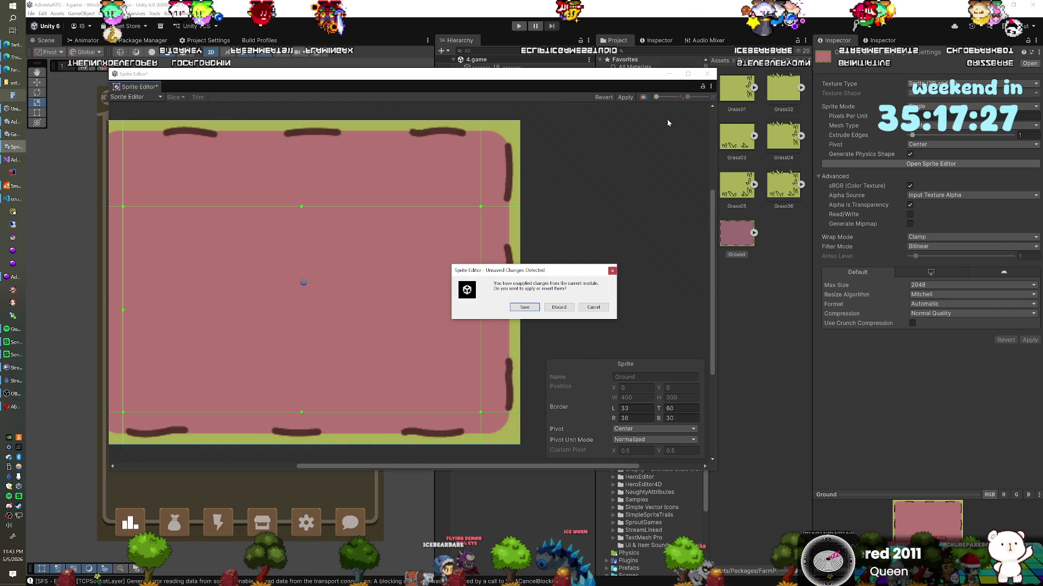
left_click(525, 308)
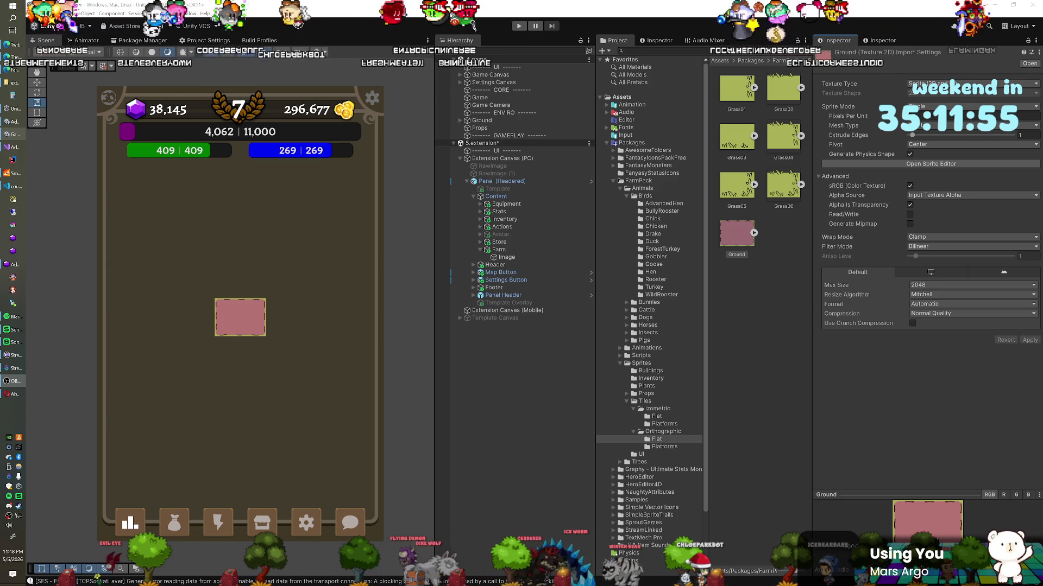
Step: Revisit the Ground texture's Pixels Per Unit setting, then select the Farm panel's Image object
left_click_drag(275, 259, 275, 248)
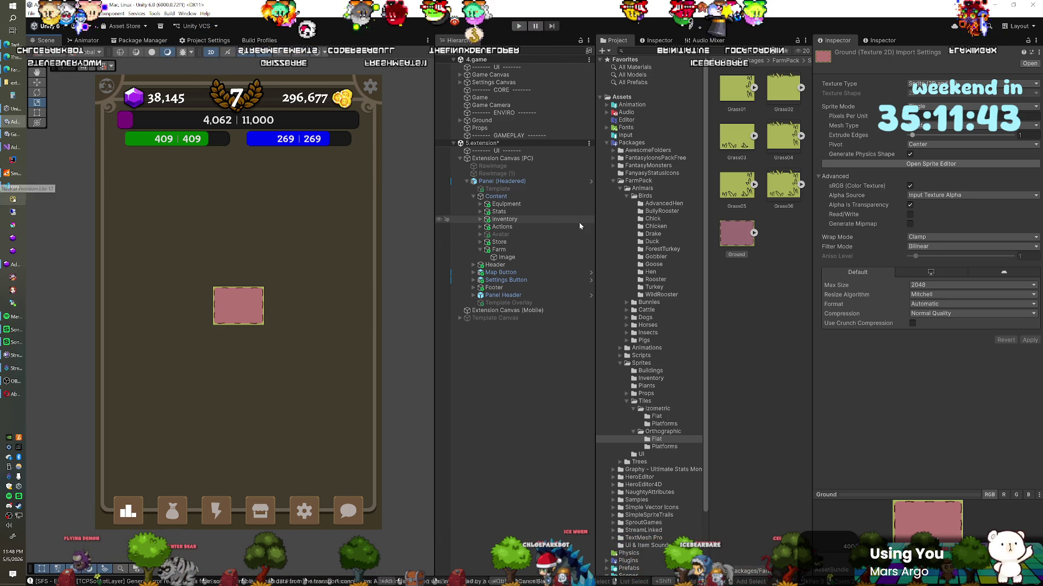
left_click(741, 237)
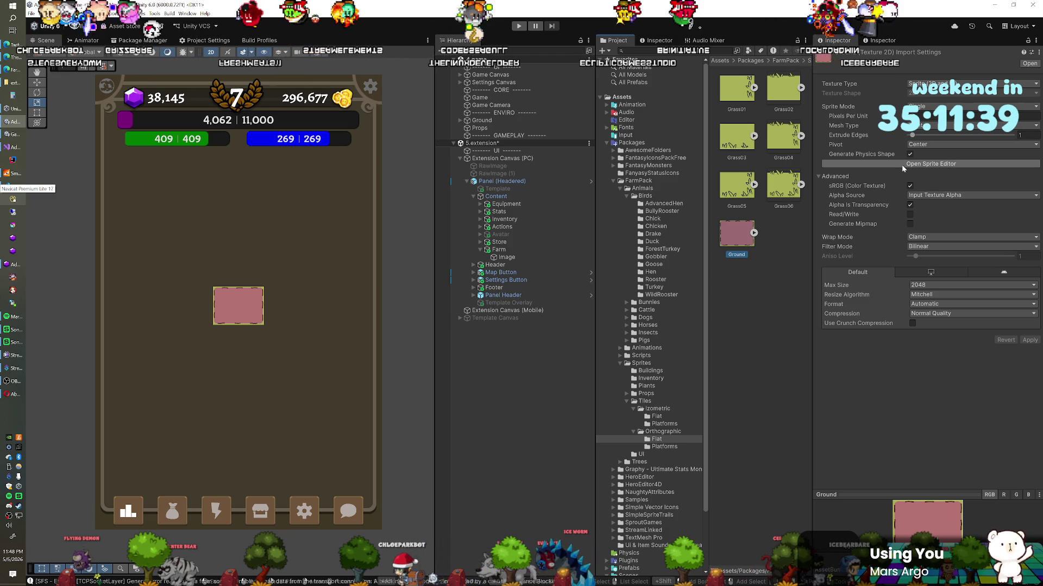
left_click(956, 115)
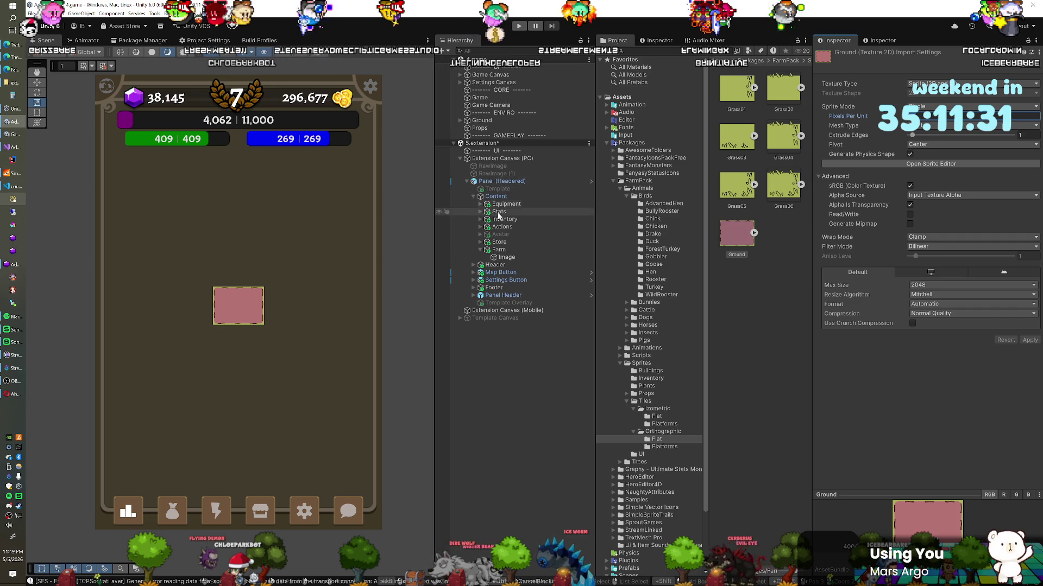
left_click(505, 257)
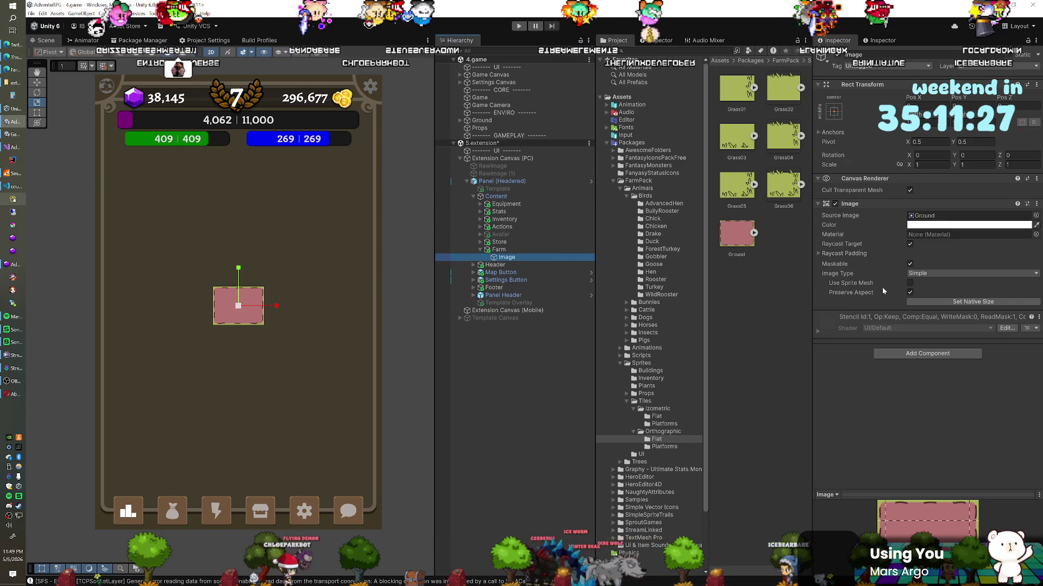
Step: Set the Farm Image type to Sliced and raise its Pixels Per Unit Multiplier to 5.81
left_click(910, 293)
left_click(910, 293)
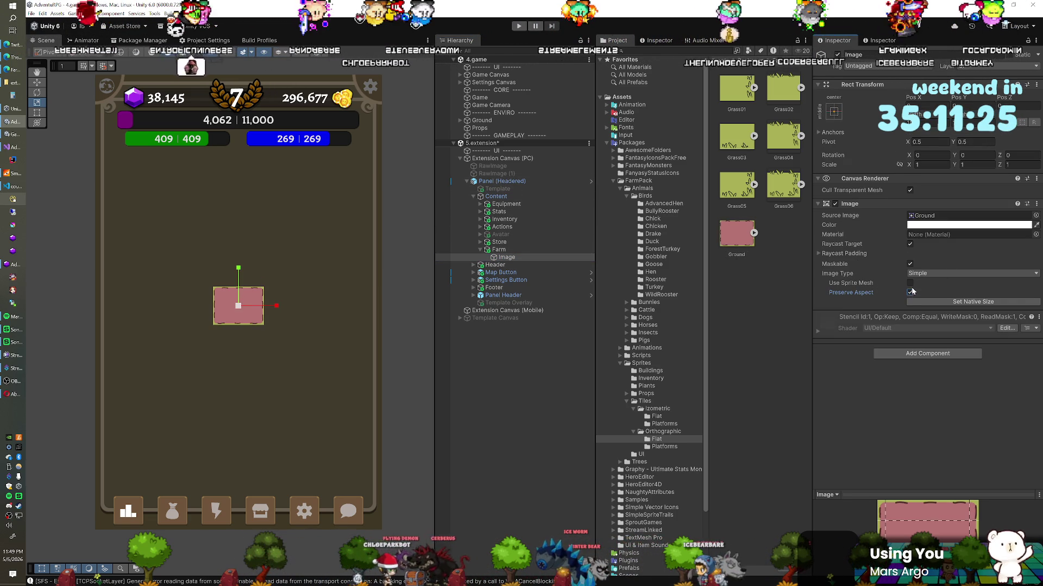
left_click(923, 274)
left_click(923, 292)
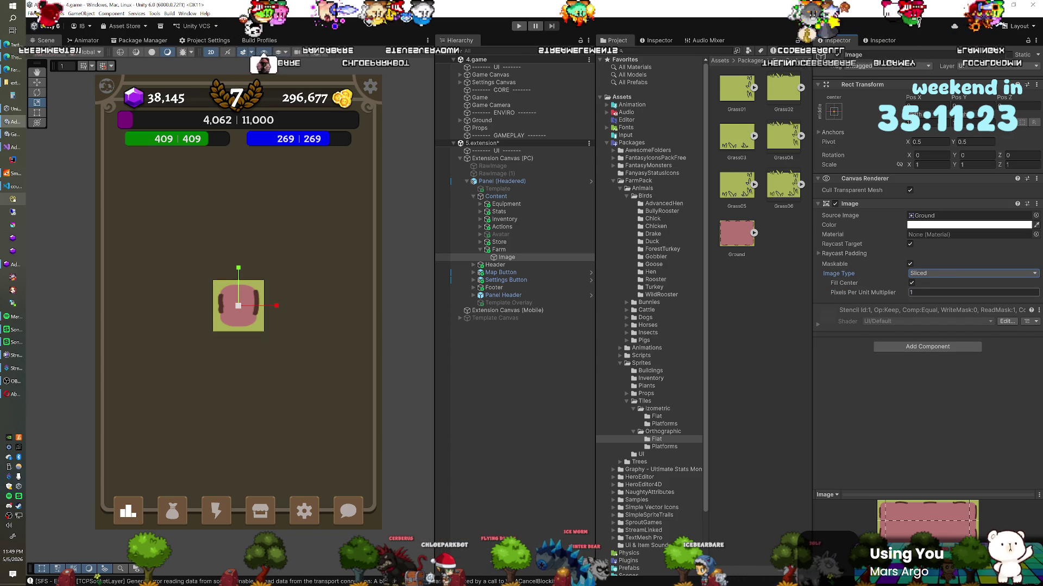
left_click(901, 293)
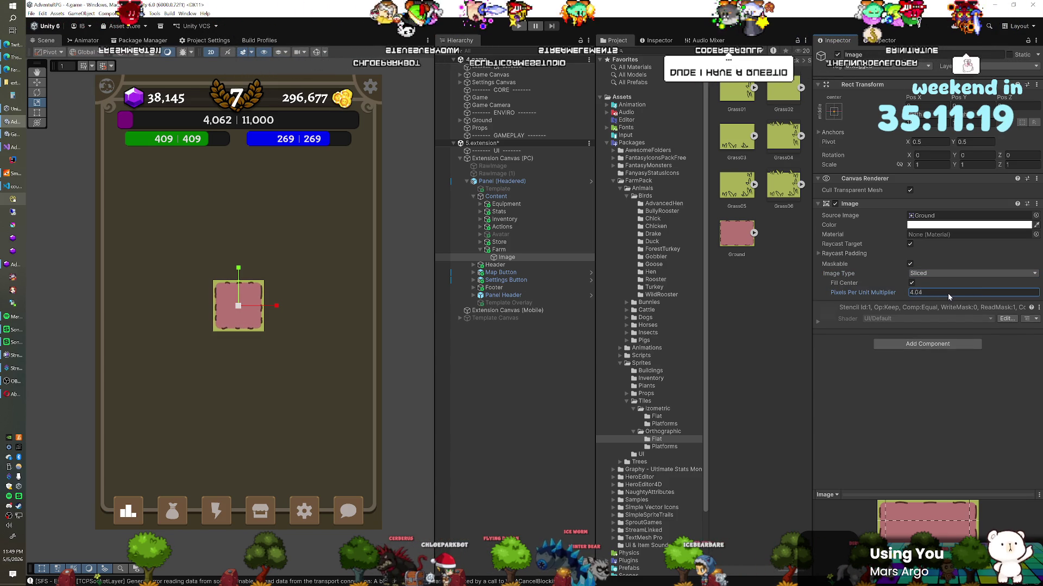
left_click_drag(955, 298, 976, 299)
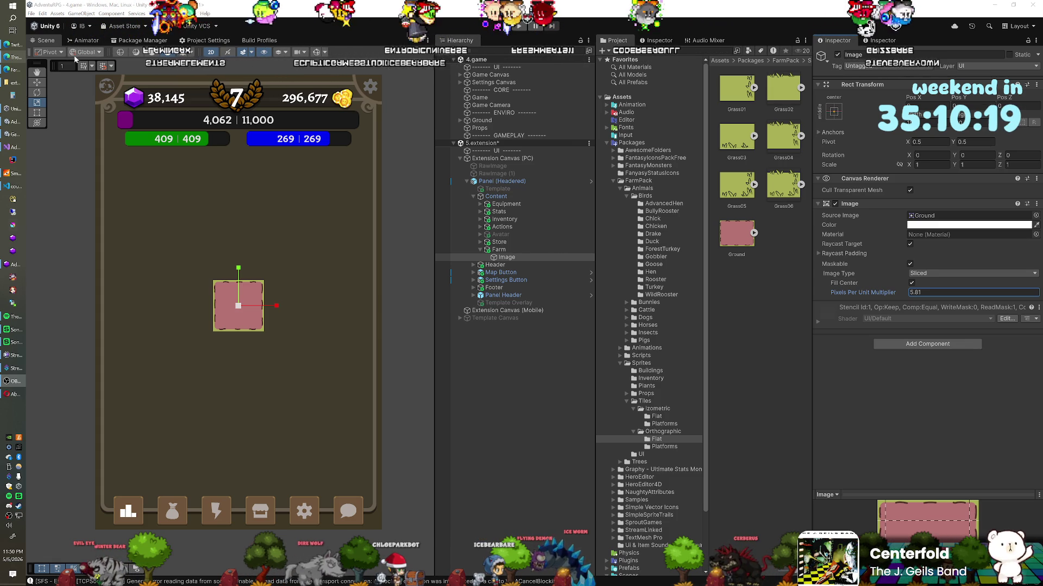
Step: Open the Package Manager to view the project's installed packages
left_click(139, 40)
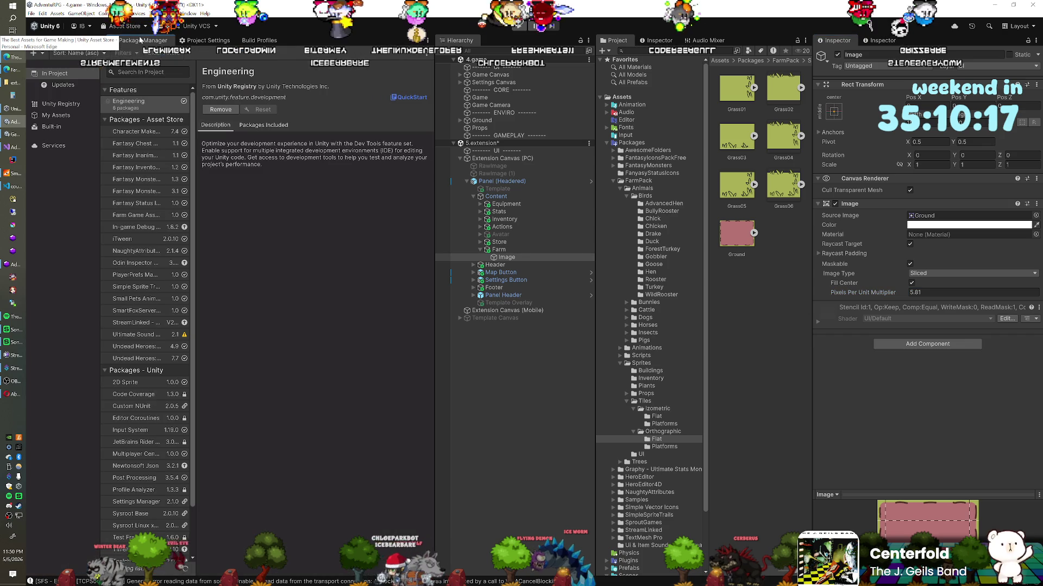
Step: Switch the package list to Unity Registry and browse its catalogue, including the uninstalled 2D feature
scroll(156, 225, "down", 3)
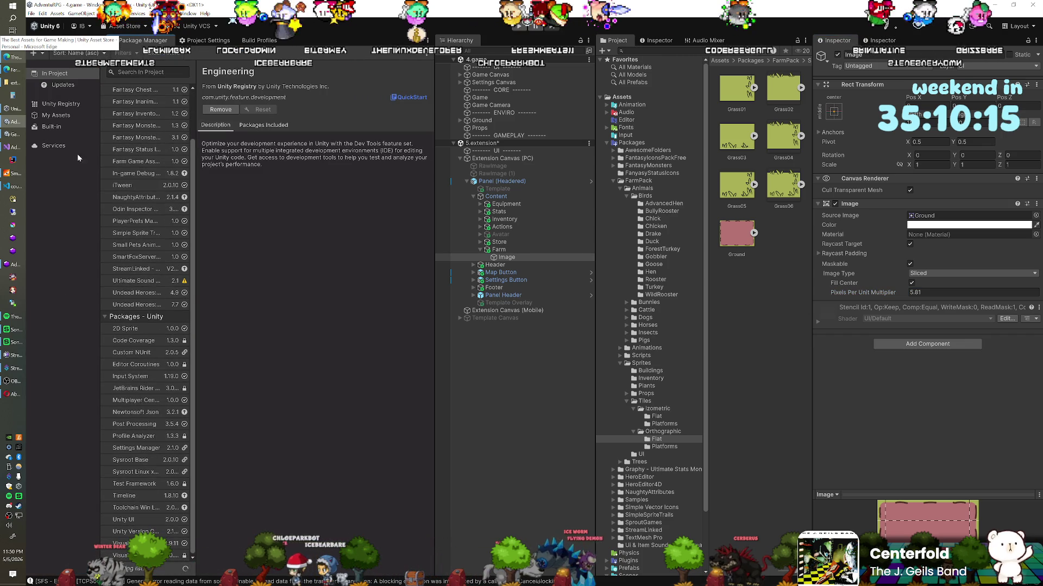
left_click(61, 103)
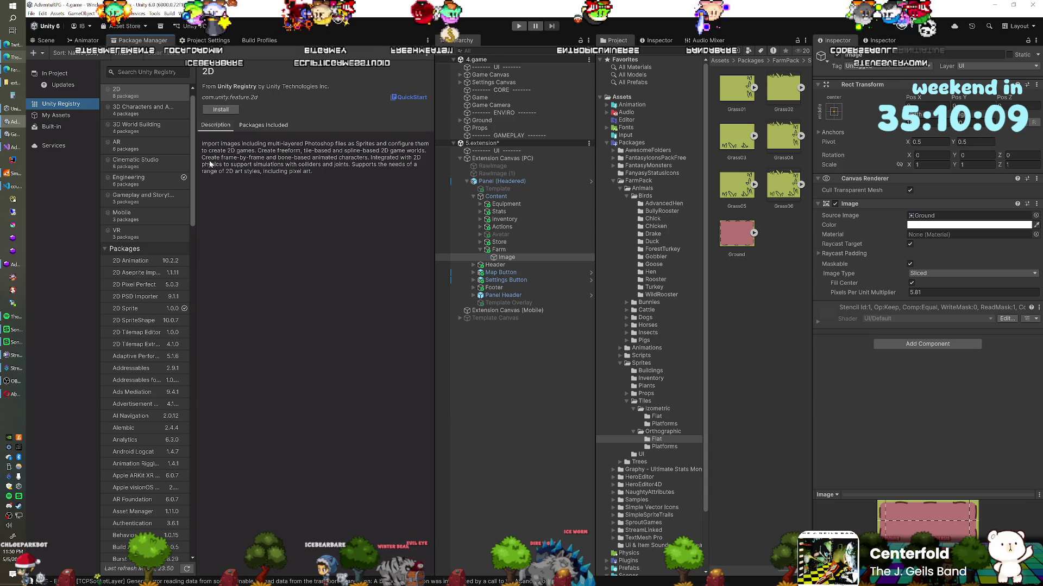
scroll(154, 282, "down", 10)
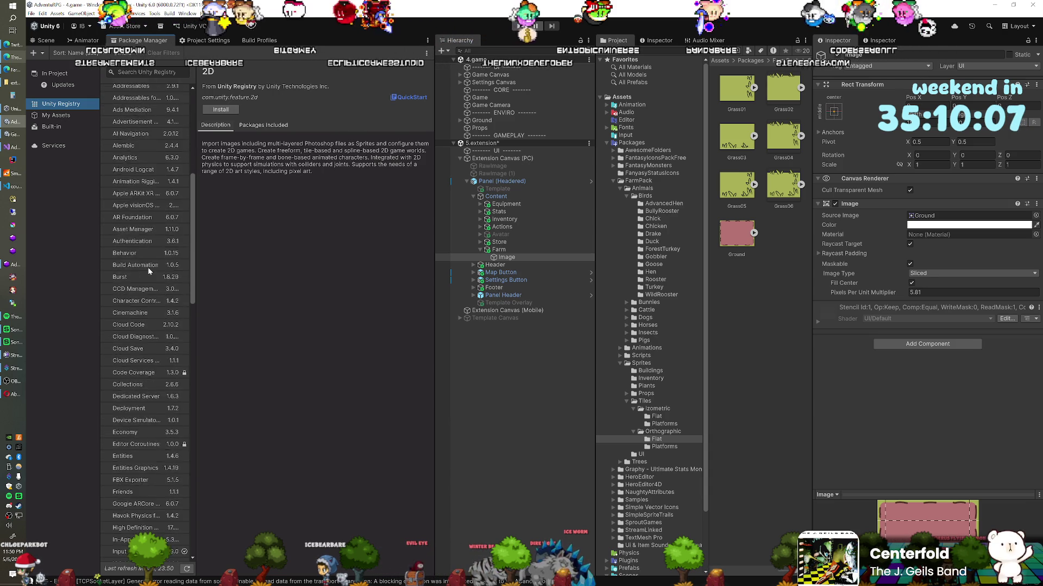
scroll(148, 267, "down", 15)
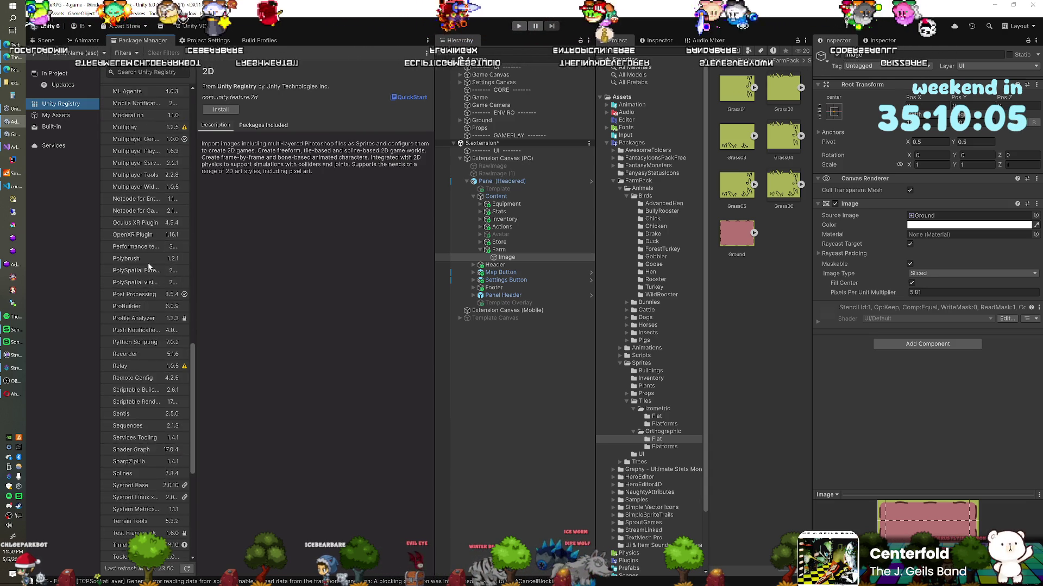
scroll(148, 263, "up", 15)
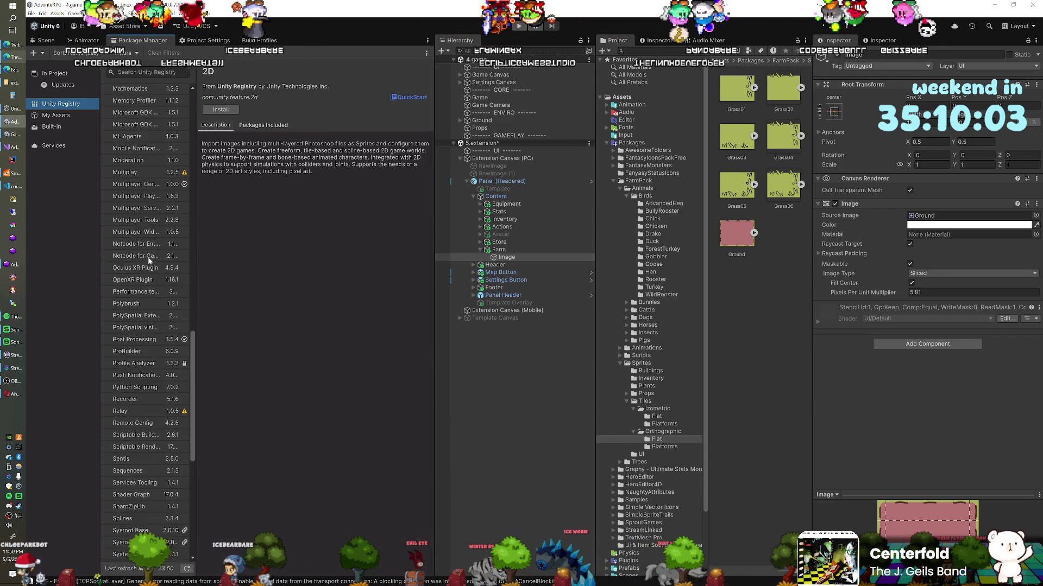
scroll(148, 256, "up", 15)
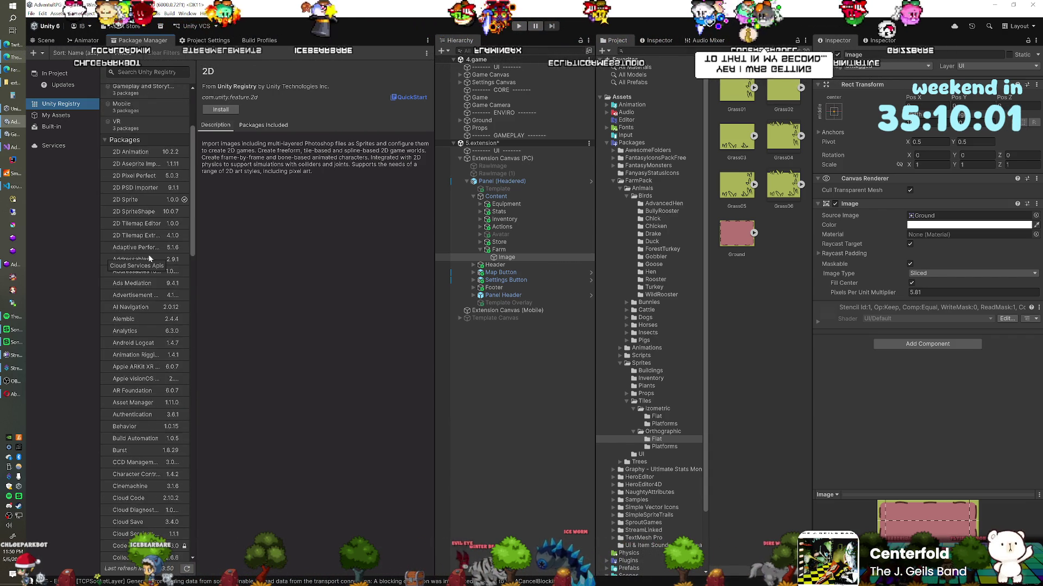
scroll(149, 257, "up", 3)
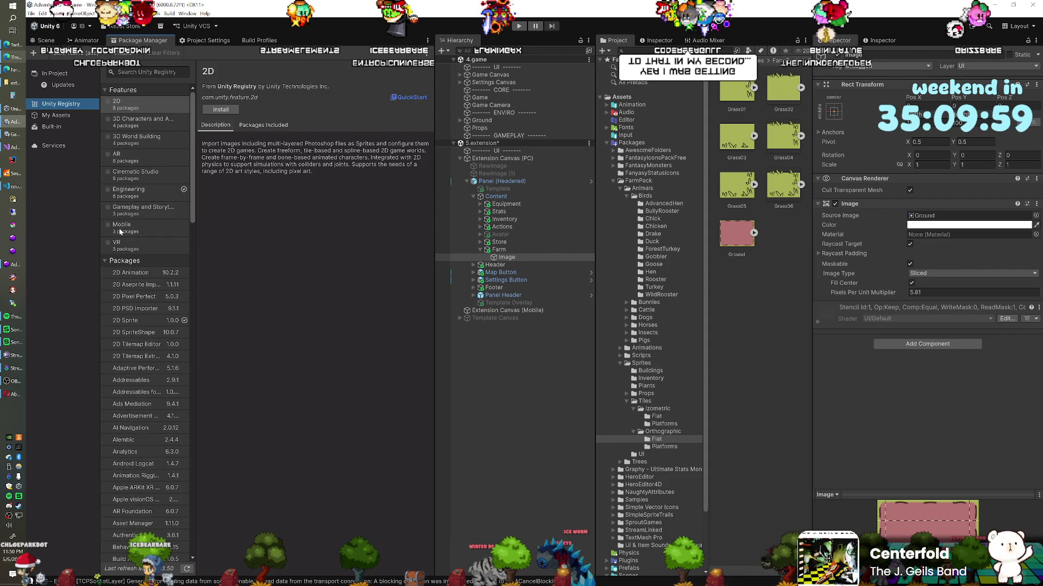
scroll(129, 299, "down", 3)
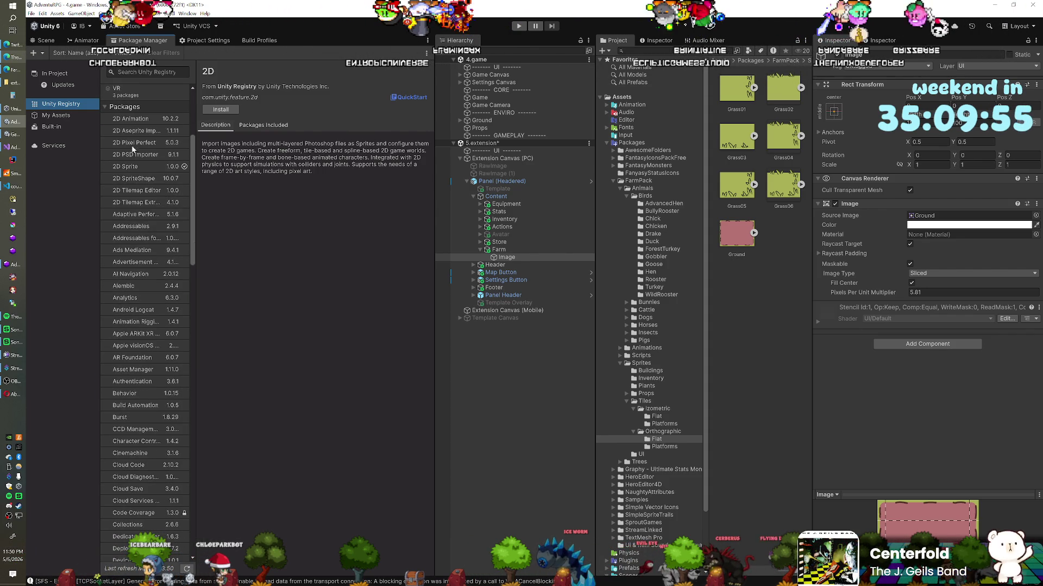
scroll(131, 260, "down", 7)
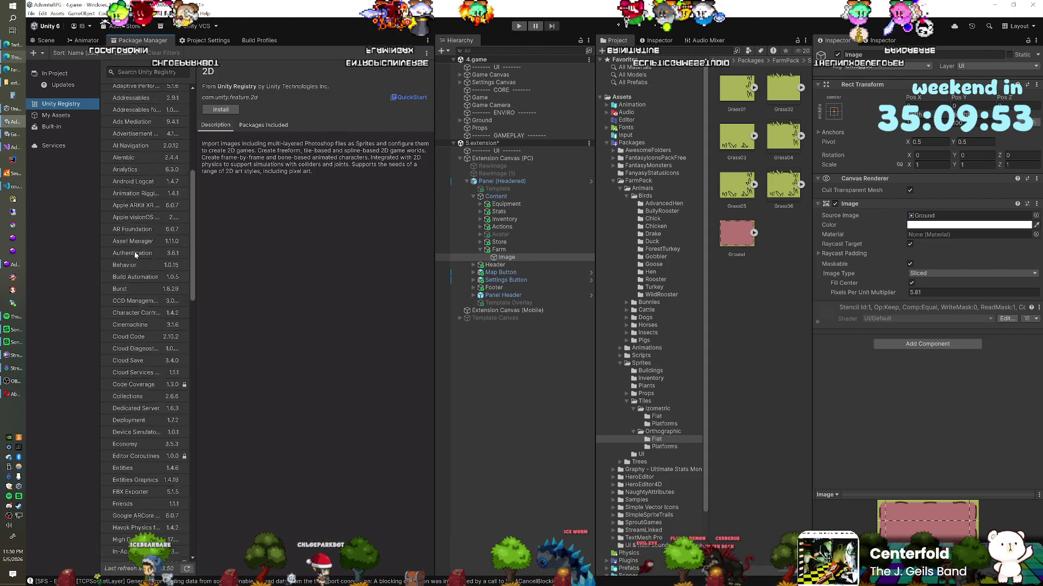
scroll(135, 255, "down", 10)
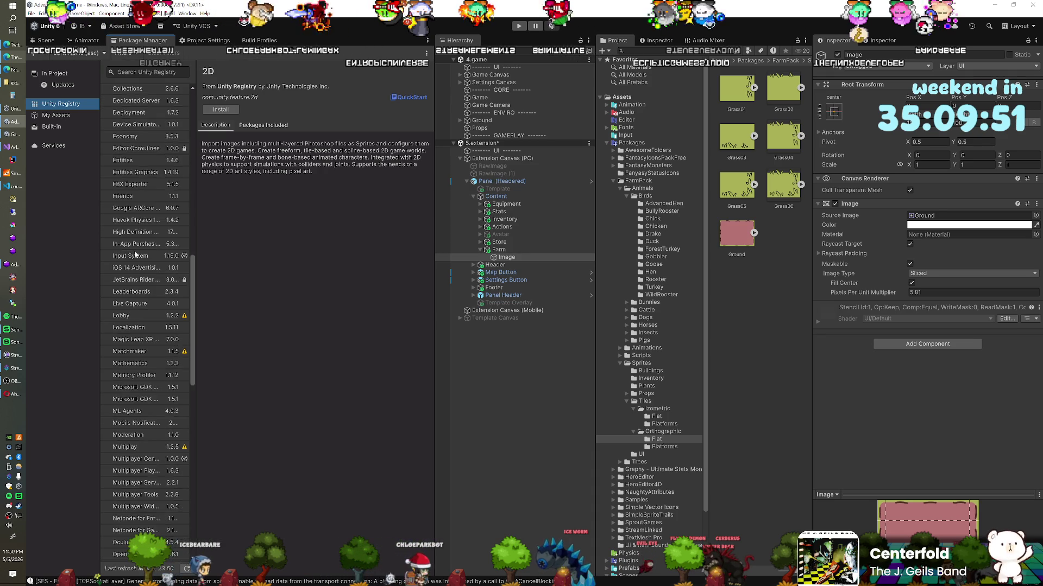
scroll(134, 254, "up", 20)
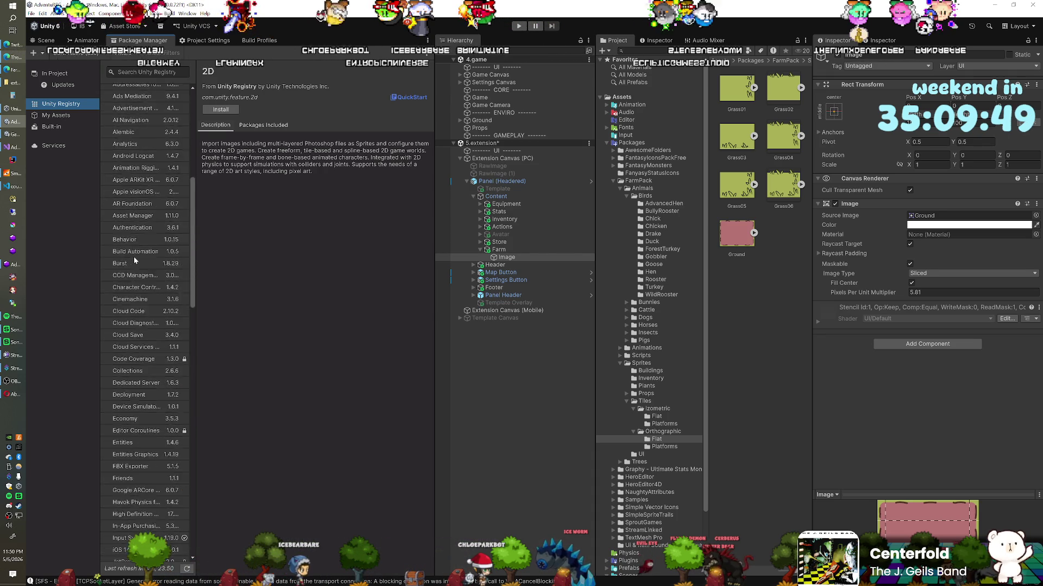
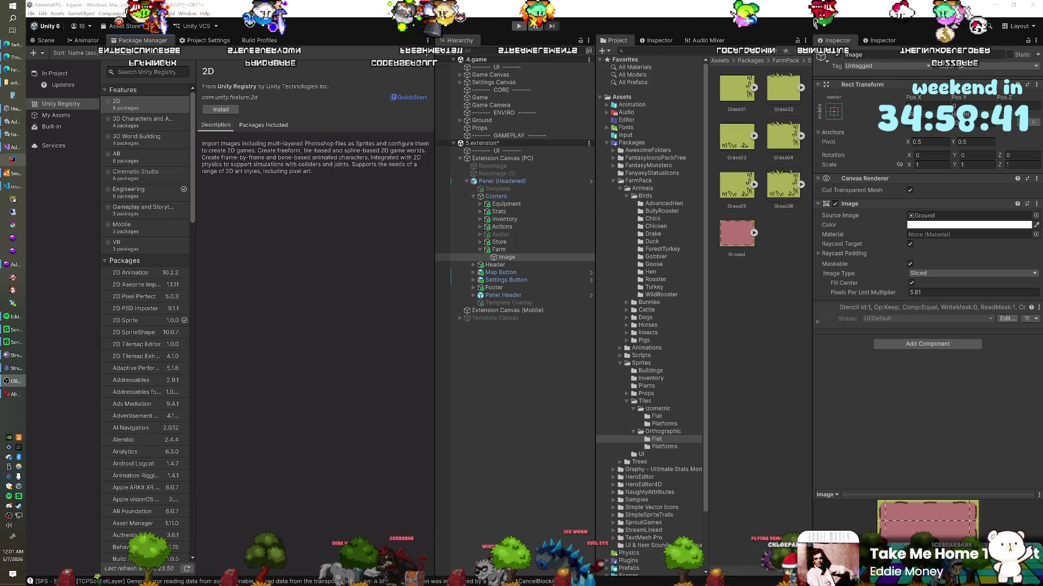
Step: Select the Image under Farm and set its Pixels Per Unit Multiplier to 3.56
left_click(509, 257)
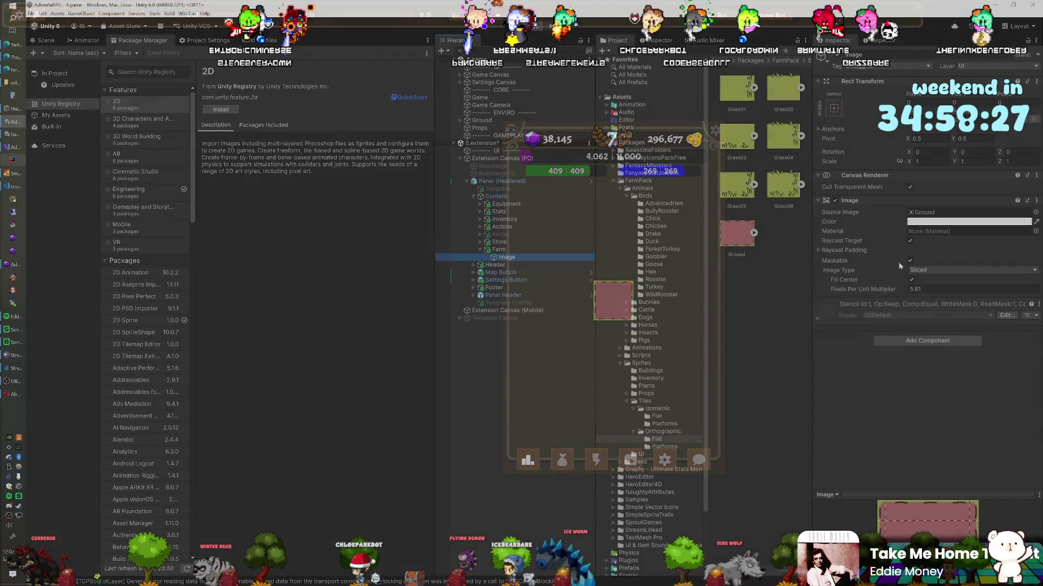
mouse_move(904, 291)
left_mouse_down()
mouse_move(840, 290)
mouse_move(867, 288)
left_mouse_up()
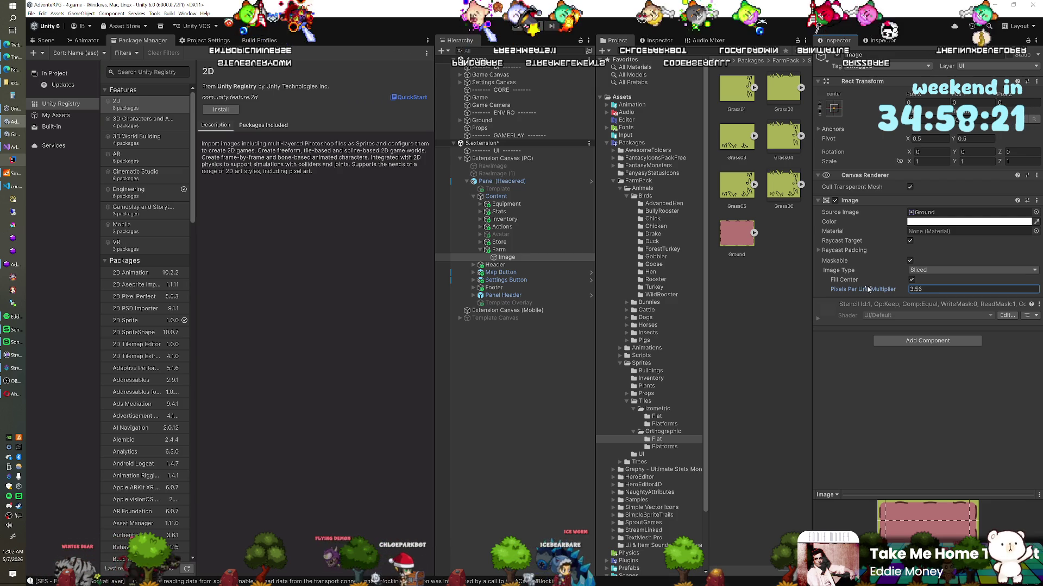
left_click(333, 134)
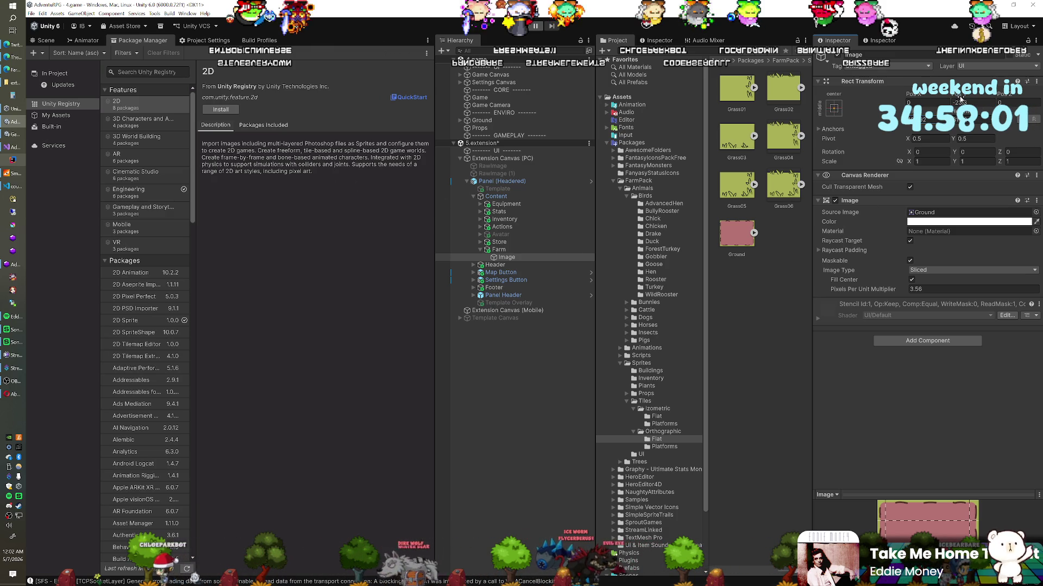
Step: Move the Ground image down to Pos Y -96.7, then view the Farm Game Assets store page
left_click_drag(930, 100, 947, 100)
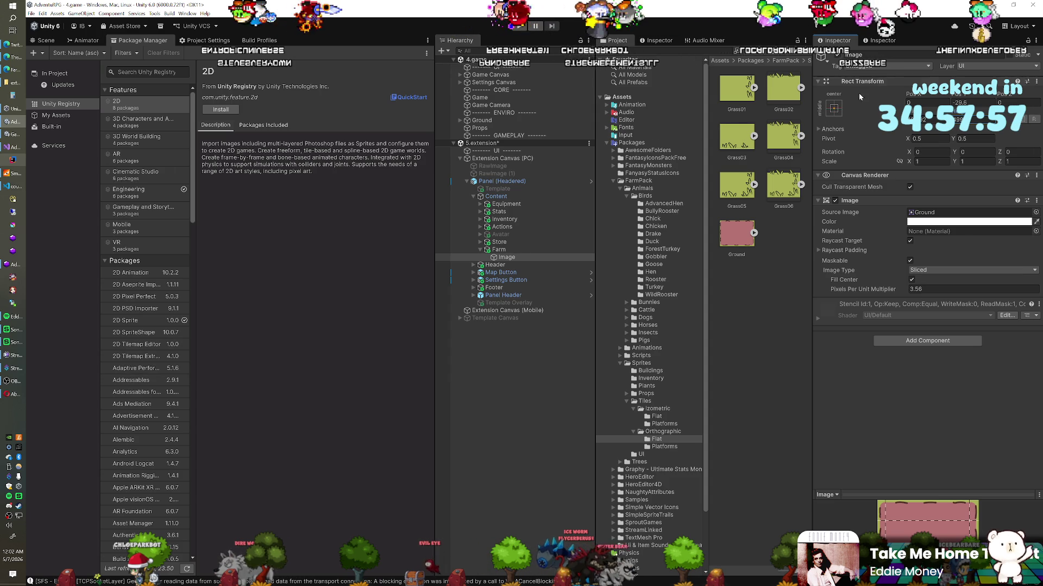
left_click_drag(955, 97, 912, 103)
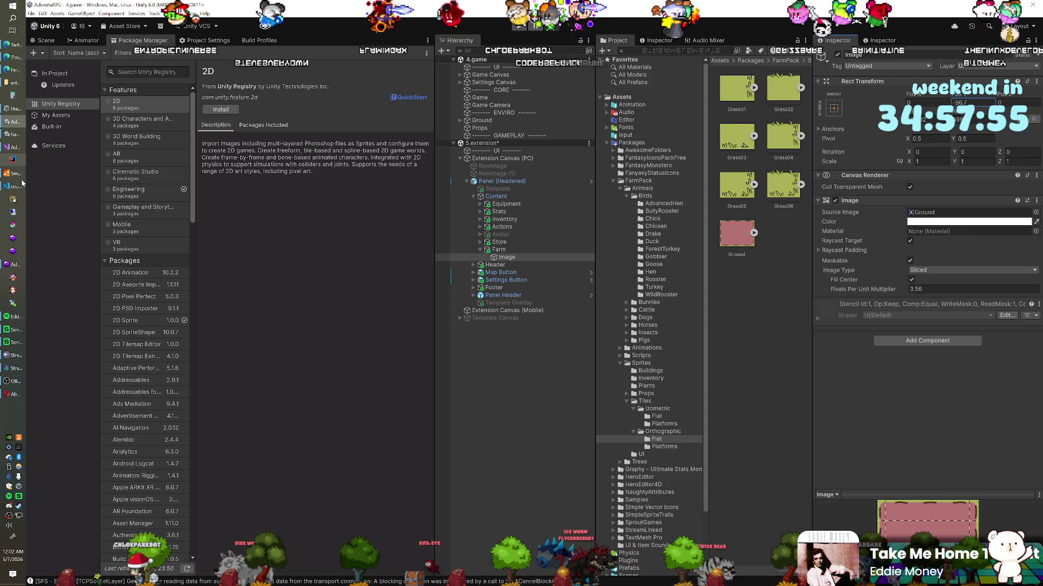
left_click(10, 70)
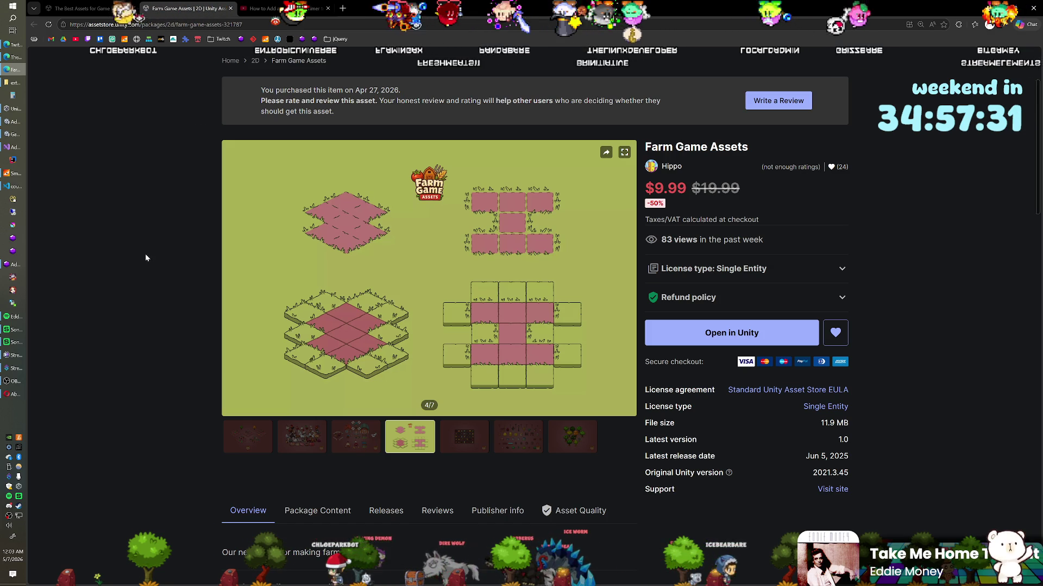
mouse_move(489, 235)
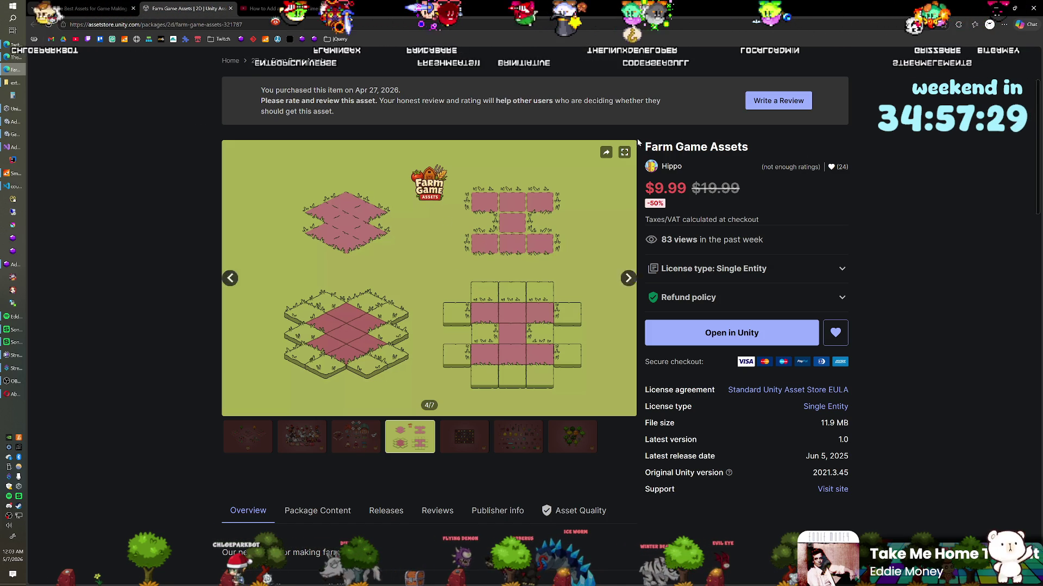
key("alt+Tab")
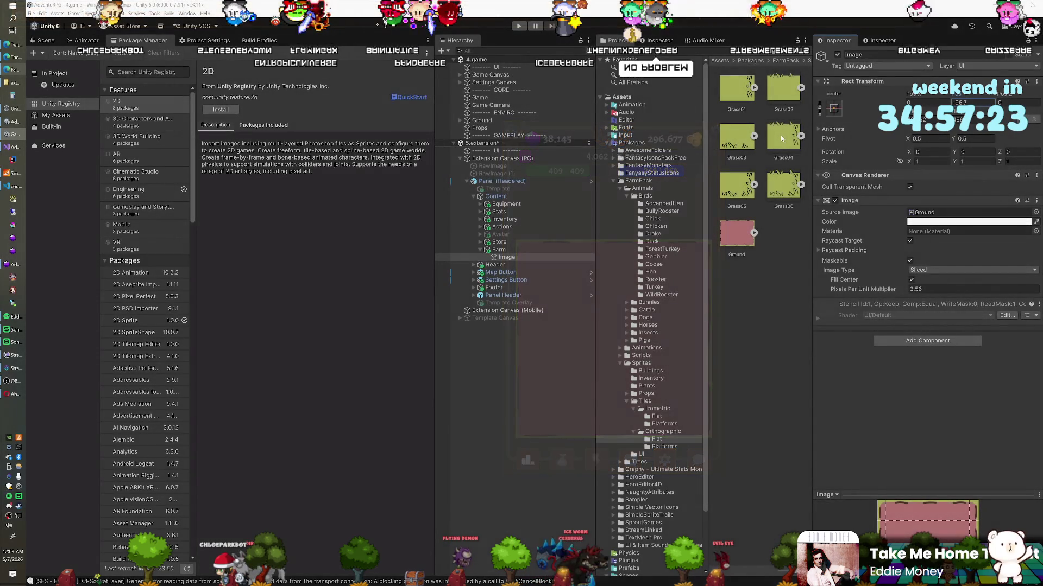
left_click(10, 69)
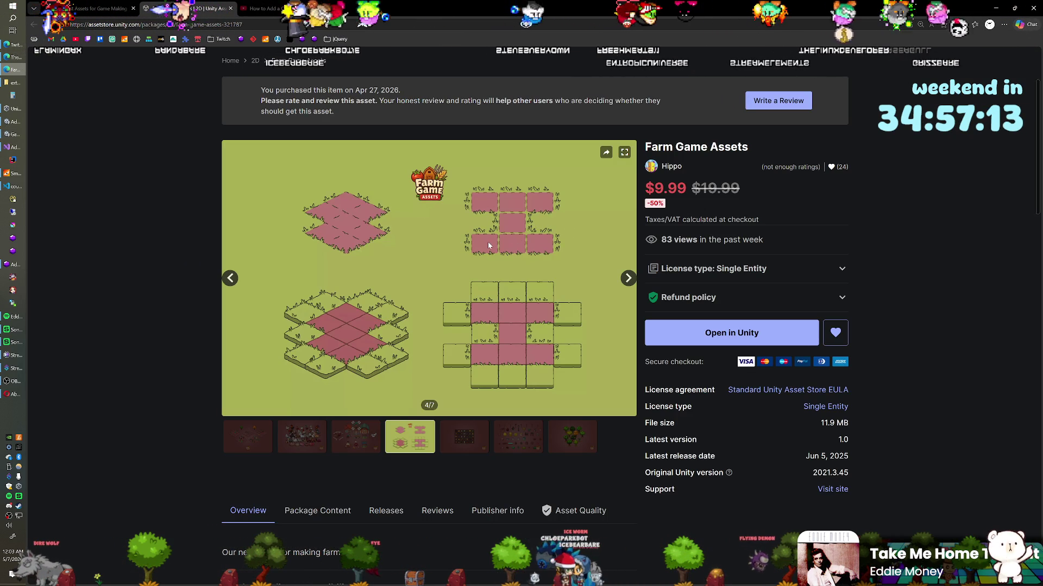
key("alt+Tab")
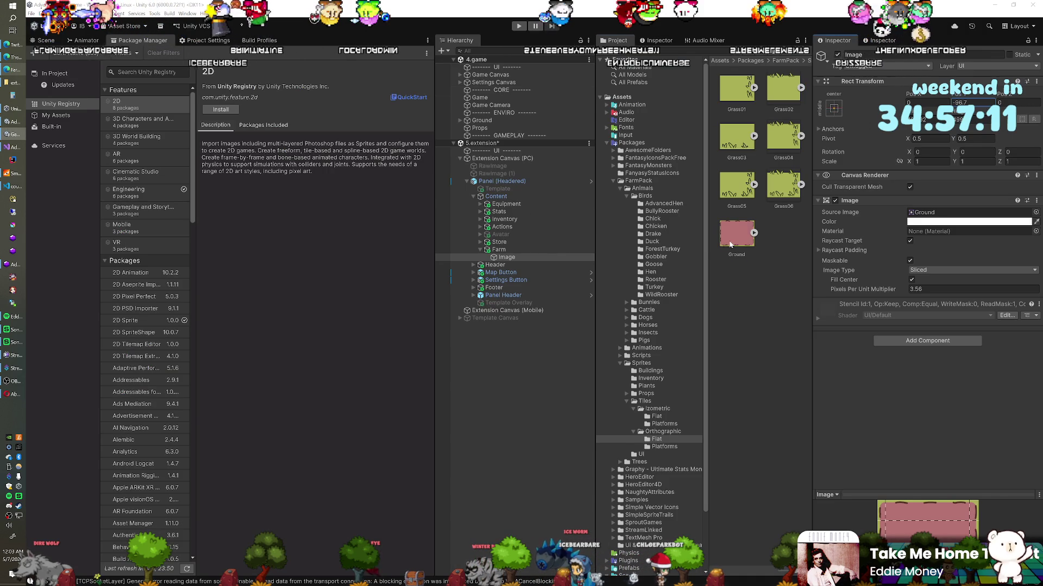
Step: Check the Ground texture's import settings, then select Farm and briefly search its components
left_click(730, 245)
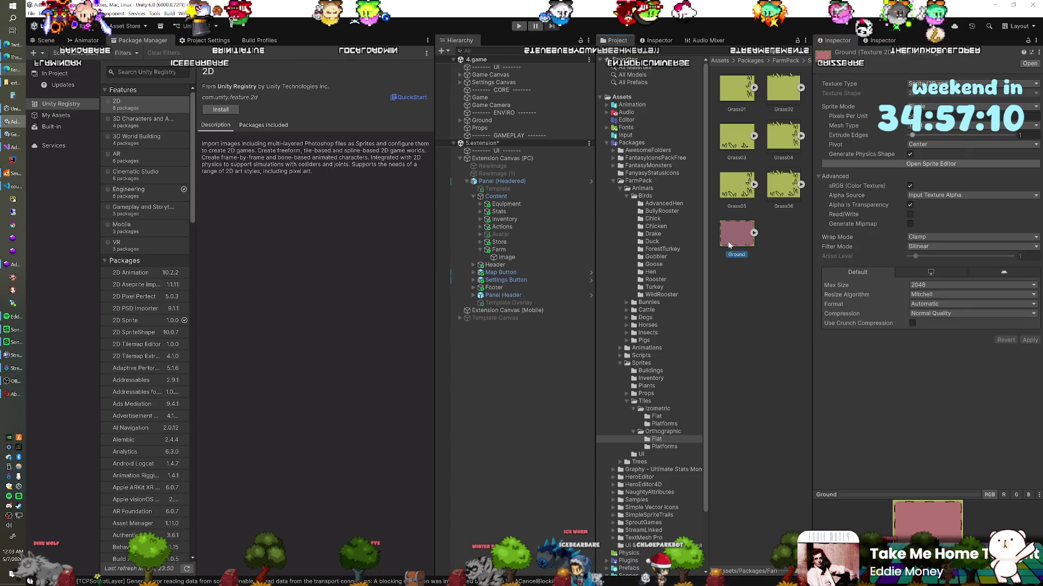
left_click(506, 257)
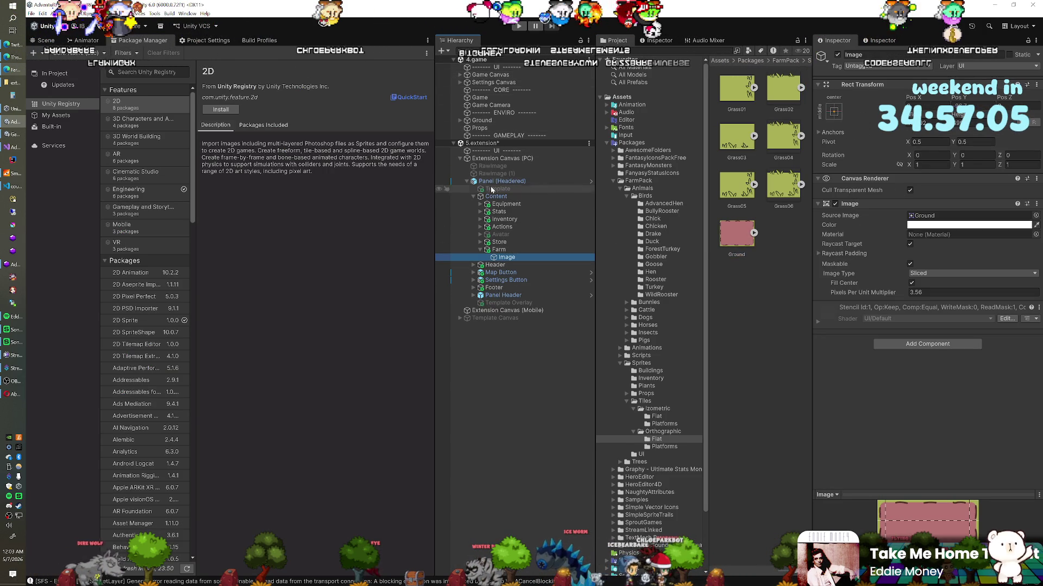
left_click(492, 251)
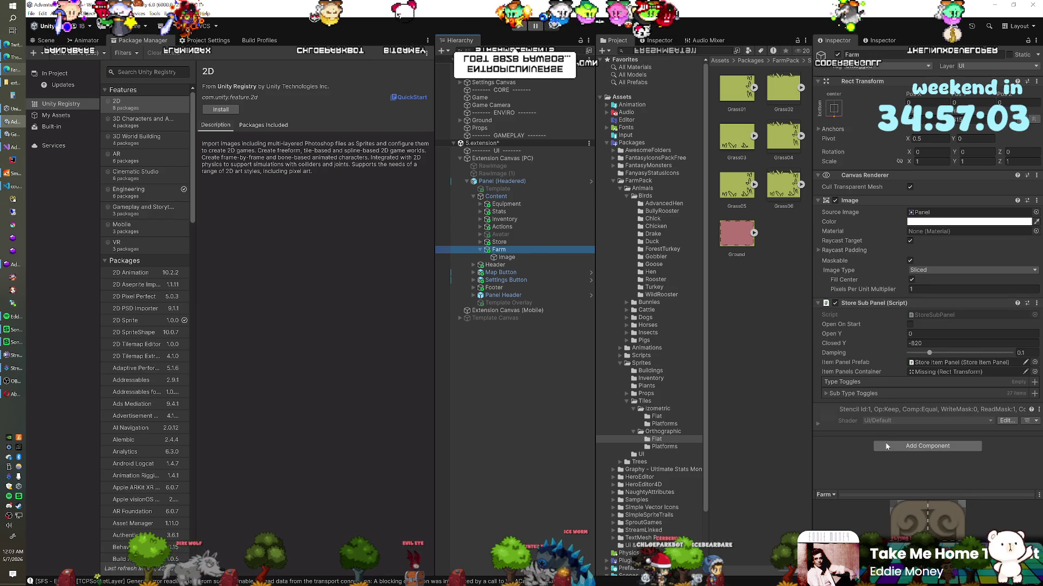
key("ctrl+shift+a")
type("ma")
left_click(499, 251)
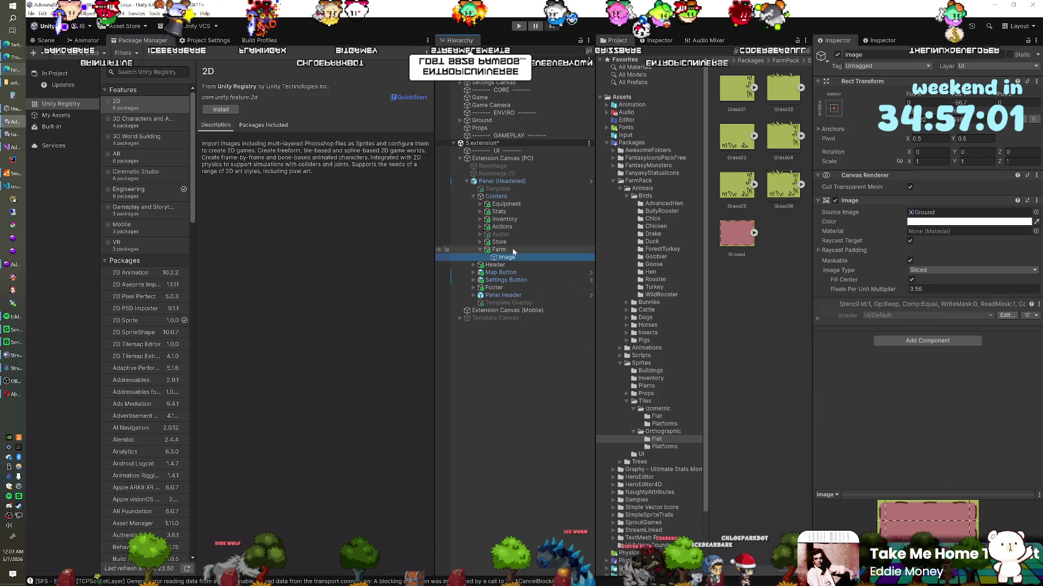
Step: Add a child Panel under Farm, keeping the name Panel, and set its Top offset to 112.3
right_click(498, 251)
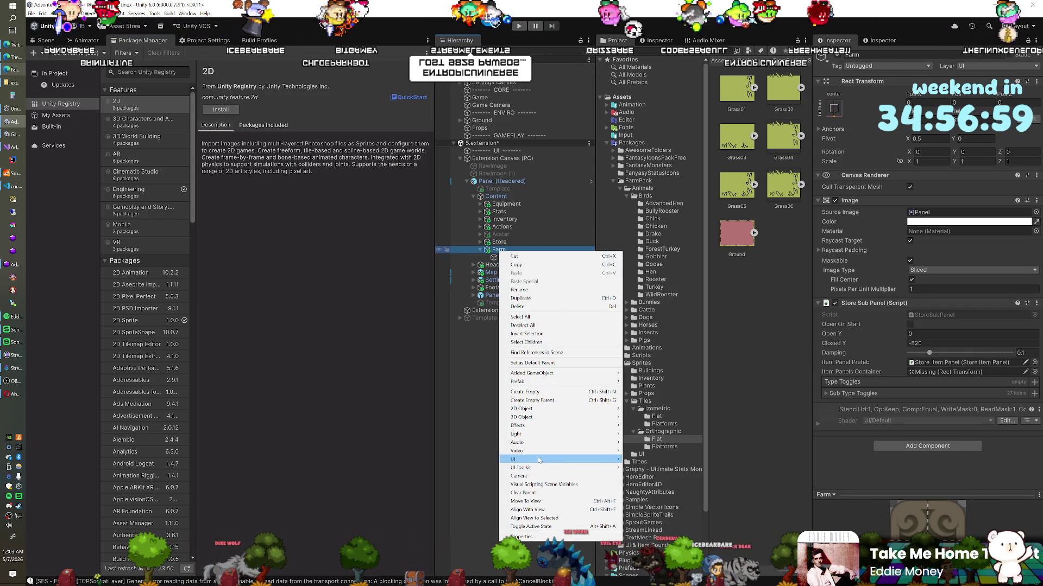
mouse_move(570, 459)
left_click(638, 485)
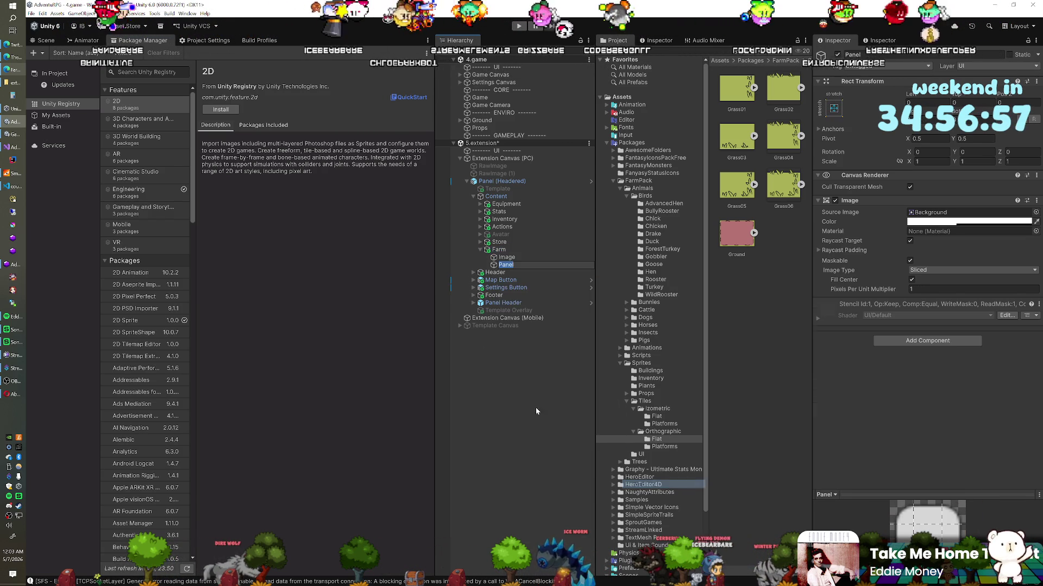
left_click(957, 95)
mouse_move(956, 96)
left_mouse_down()
mouse_move(32, 131)
mouse_move(383, 128)
left_mouse_up()
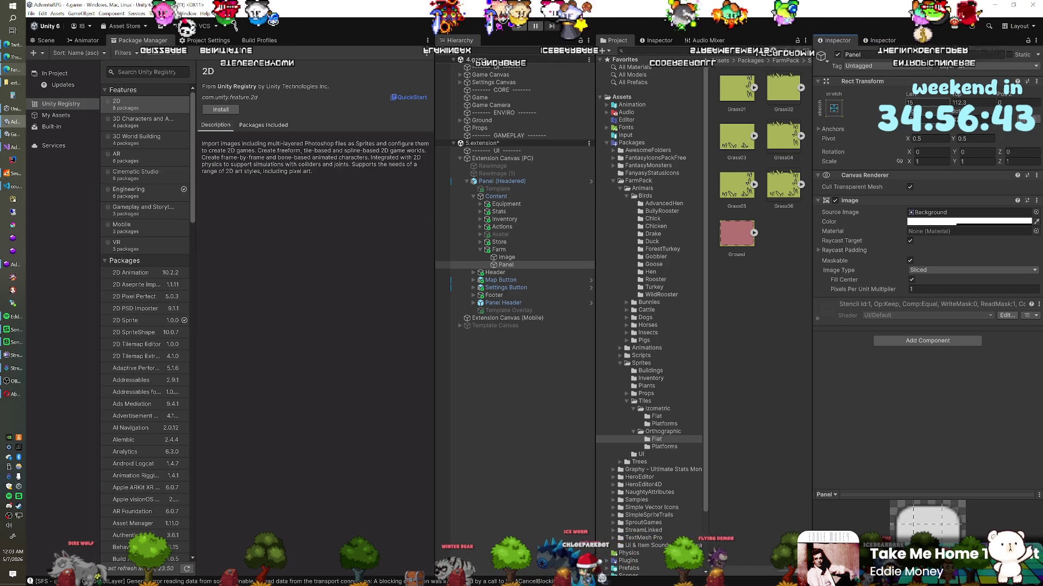
Step: Switch to the Scene view and reselect Farm and its new Panel to check them
left_click(44, 41)
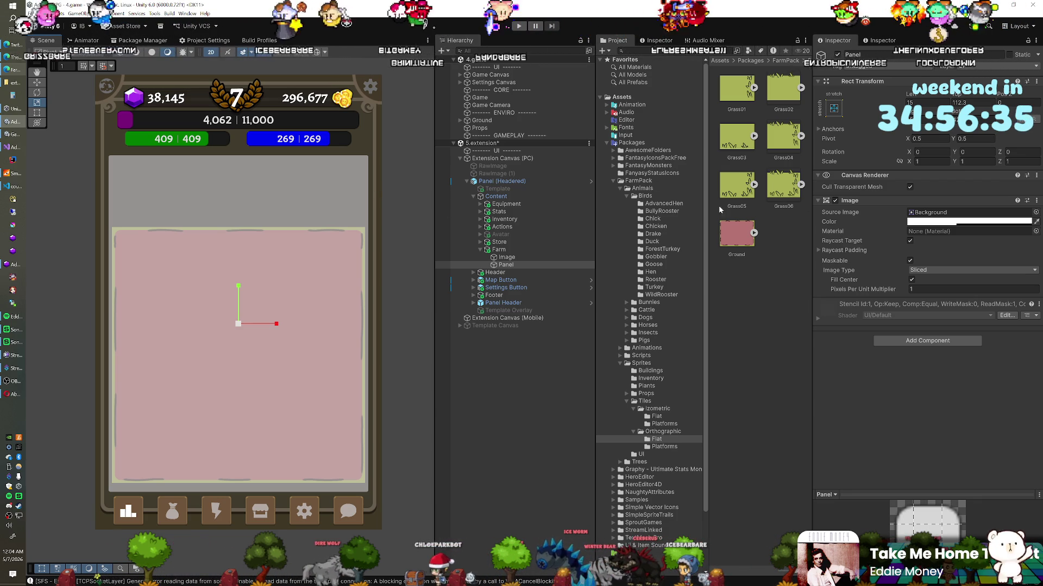
left_click(498, 250)
left_click(505, 265)
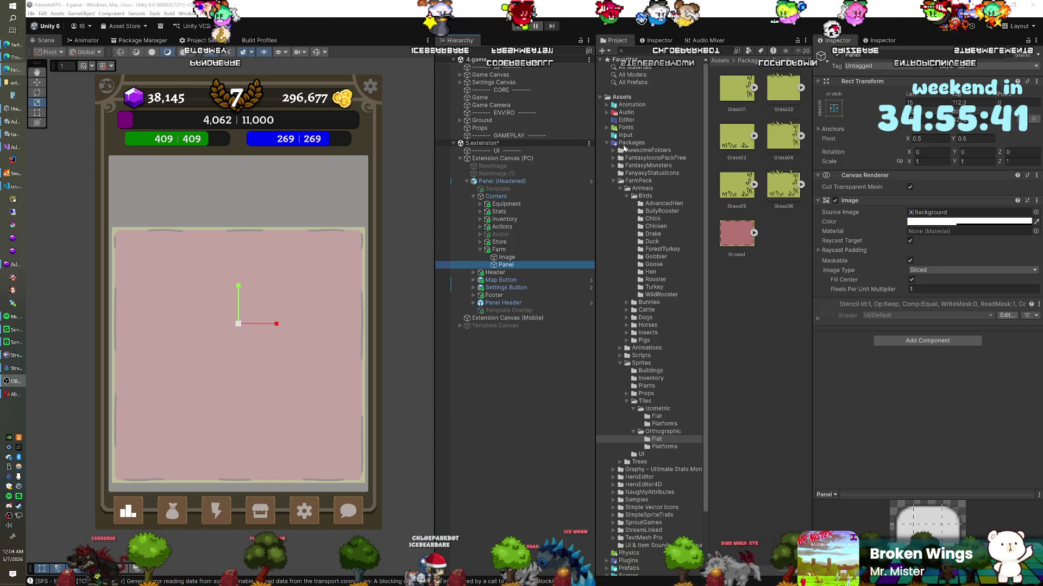
Step: Expand Plugins and open the Pixelplacement iTween folder, then glance at the browser and return to Unity
scroll(623, 162, "down", 3)
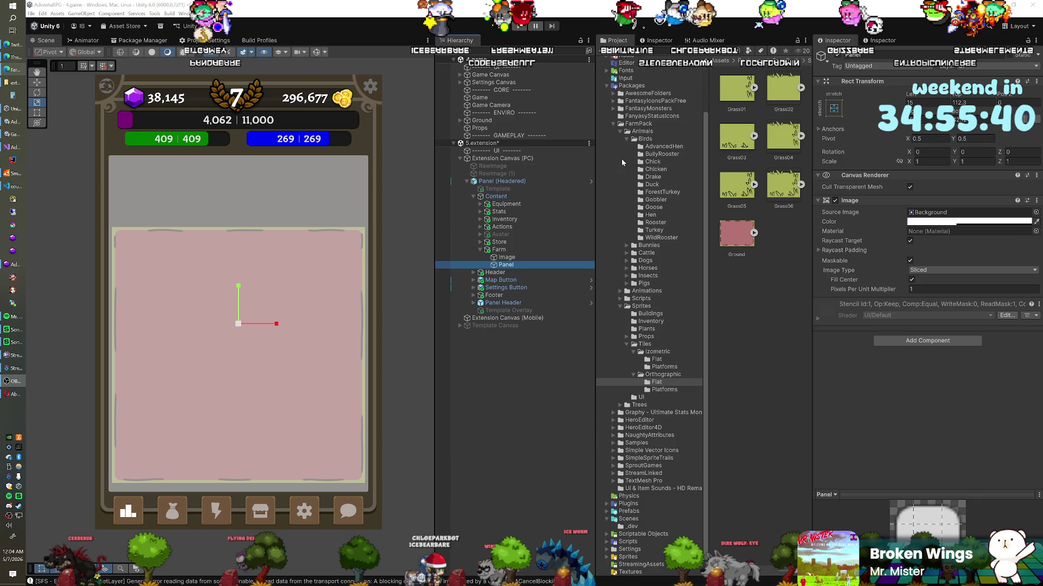
left_click(607, 505)
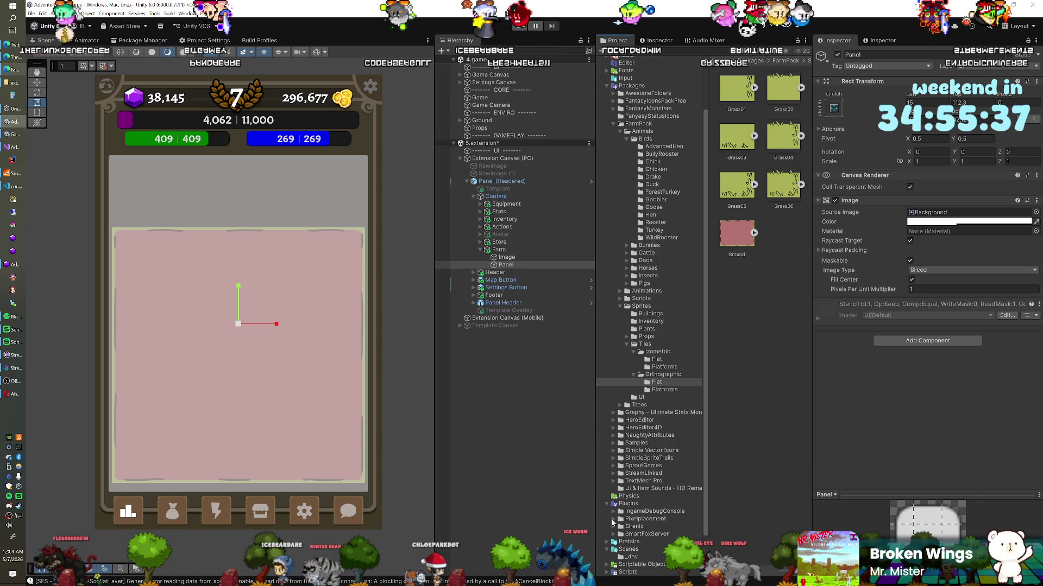
left_click(633, 527)
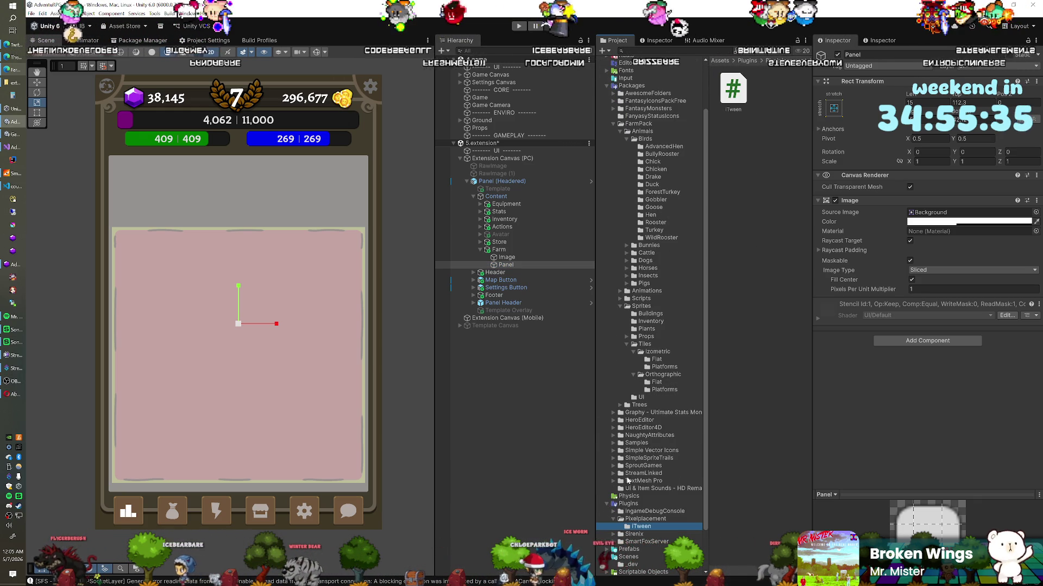
scroll(623, 440, "up", 3)
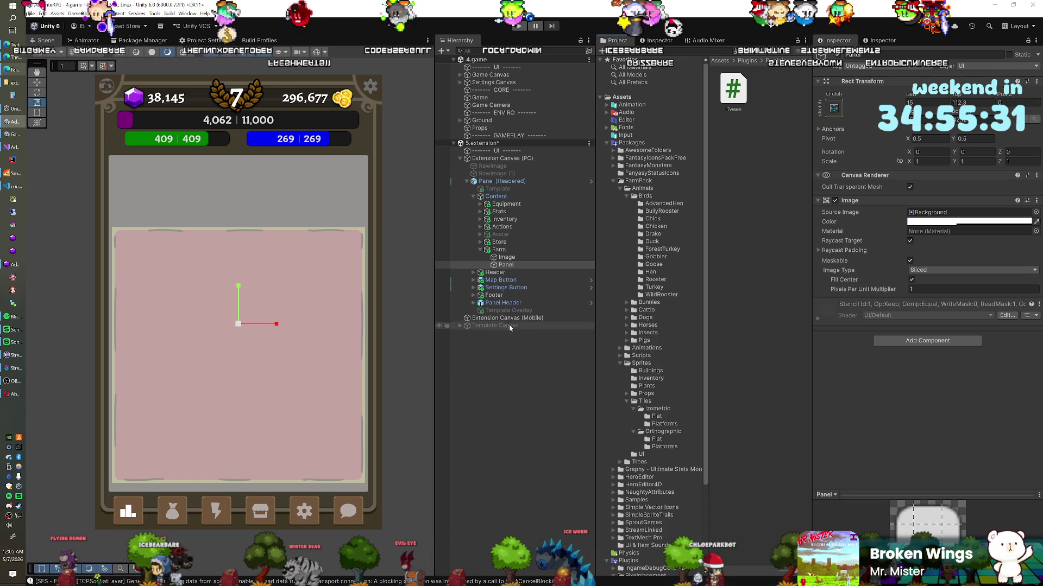
left_click(8, 393)
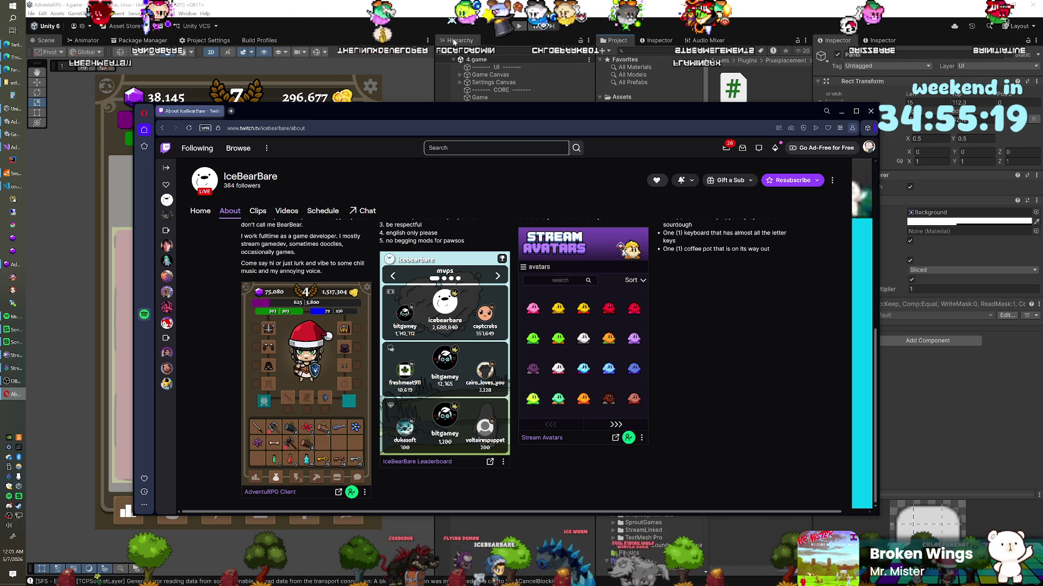
key("alt+Tab")
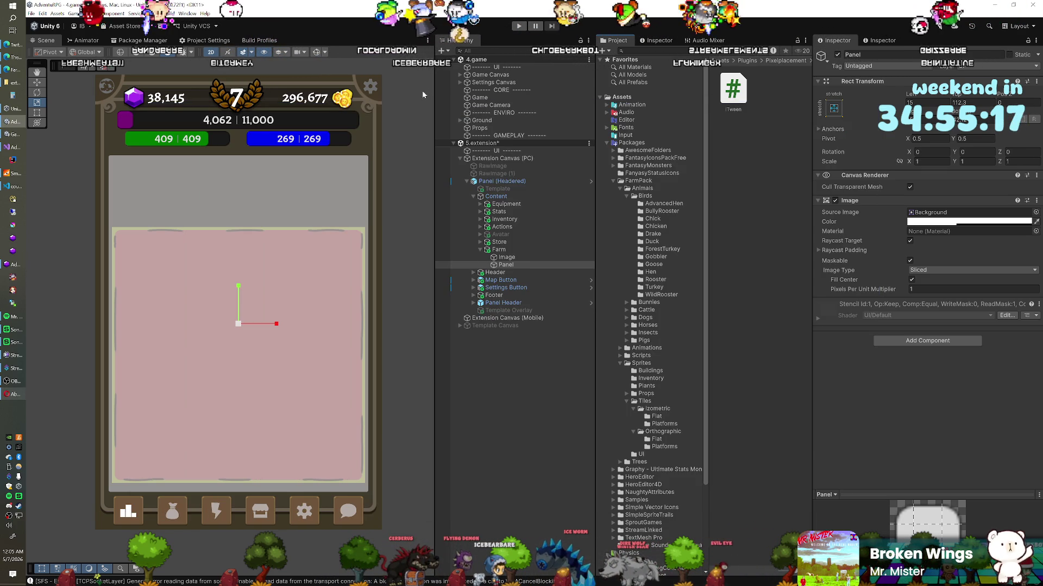